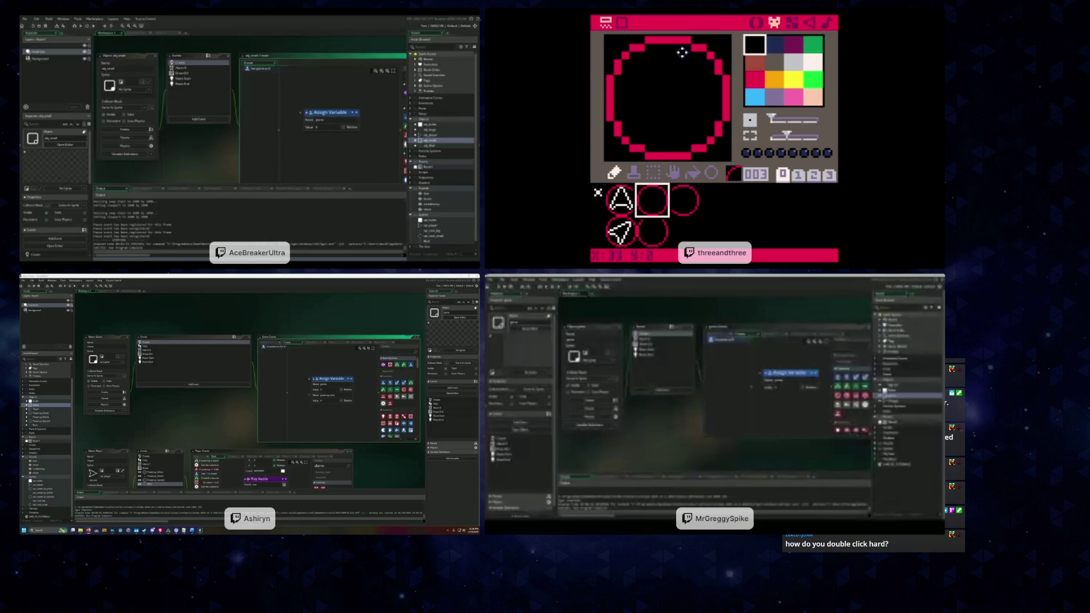
Choose white as the drawing colour in the sprite editor palette
{"action": "left_click", "coordinate": [813, 62]}
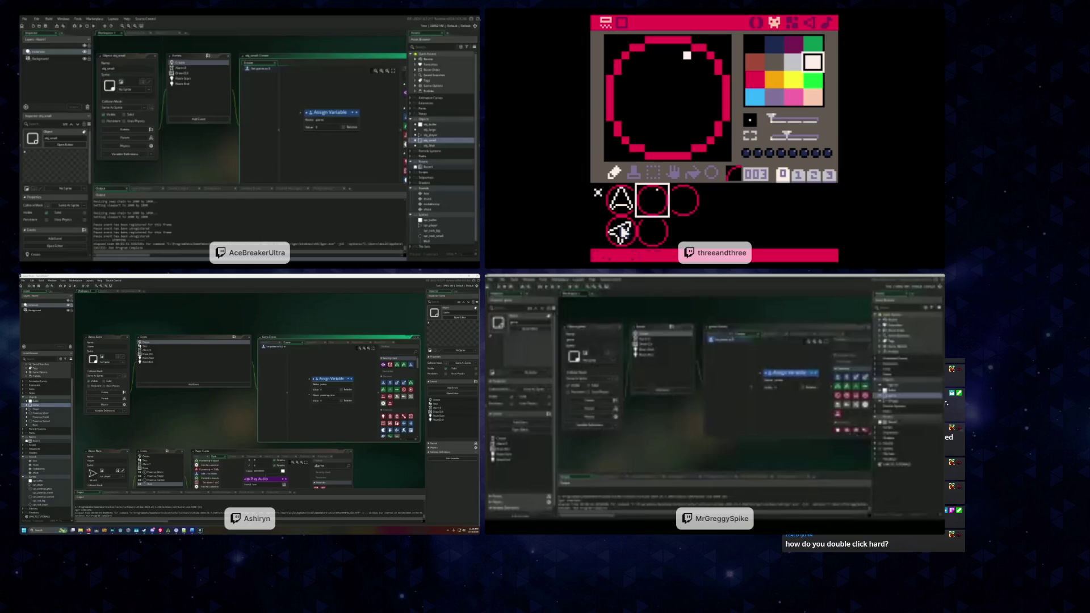
Compare the A, arrow and circled-arrow sprites, then select the empty circle slot beside the A
{"action": "left_click", "coordinate": [621, 200]}
{"action": "left_click", "coordinate": [618, 227]}
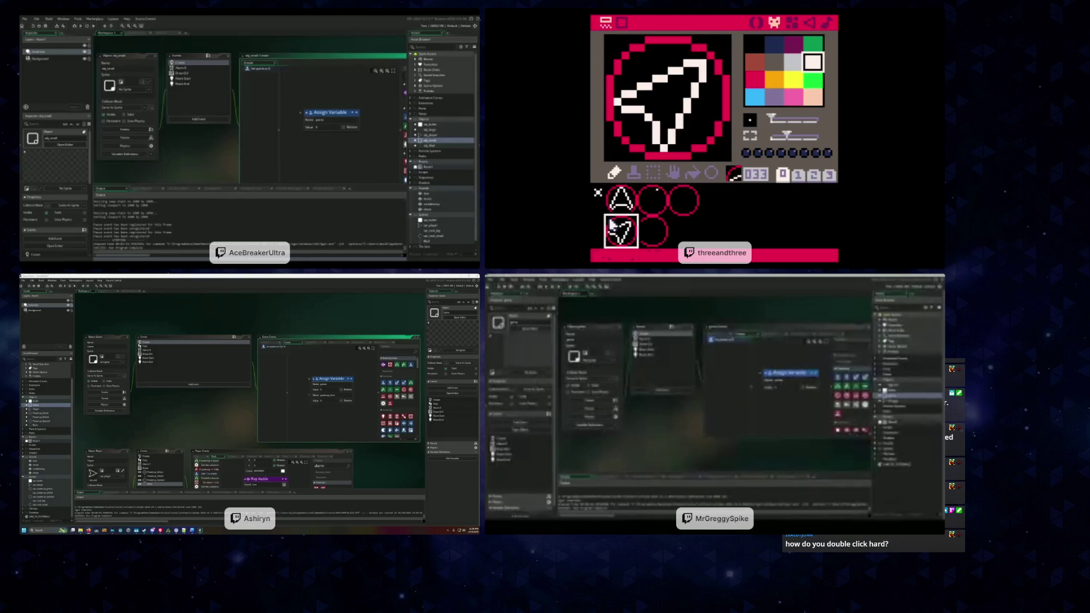
{"action": "left_click", "coordinate": [609, 202]}
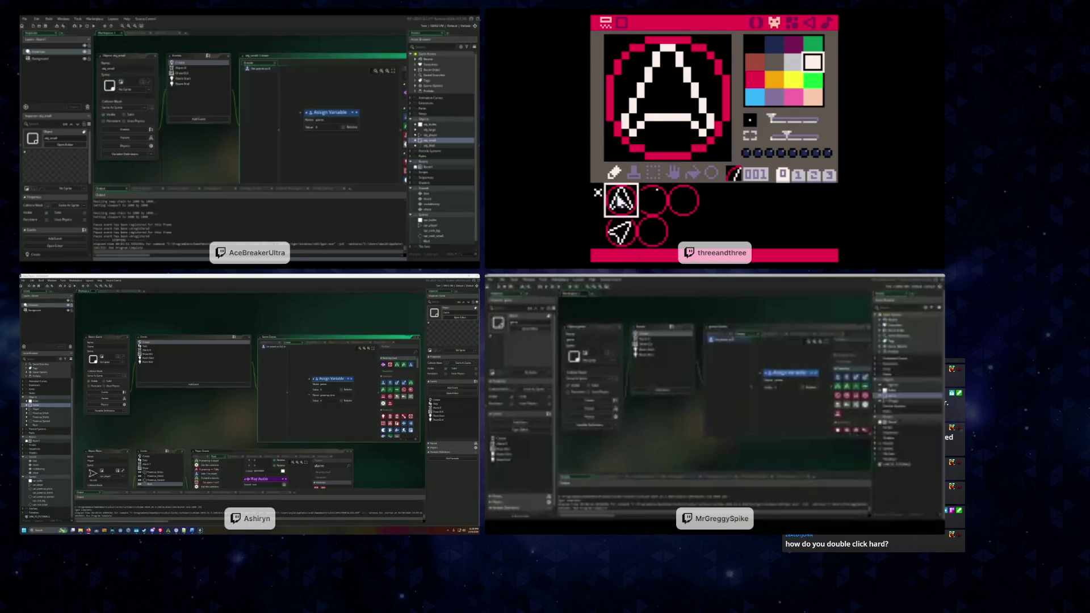
{"action": "left_click", "coordinate": [641, 202]}
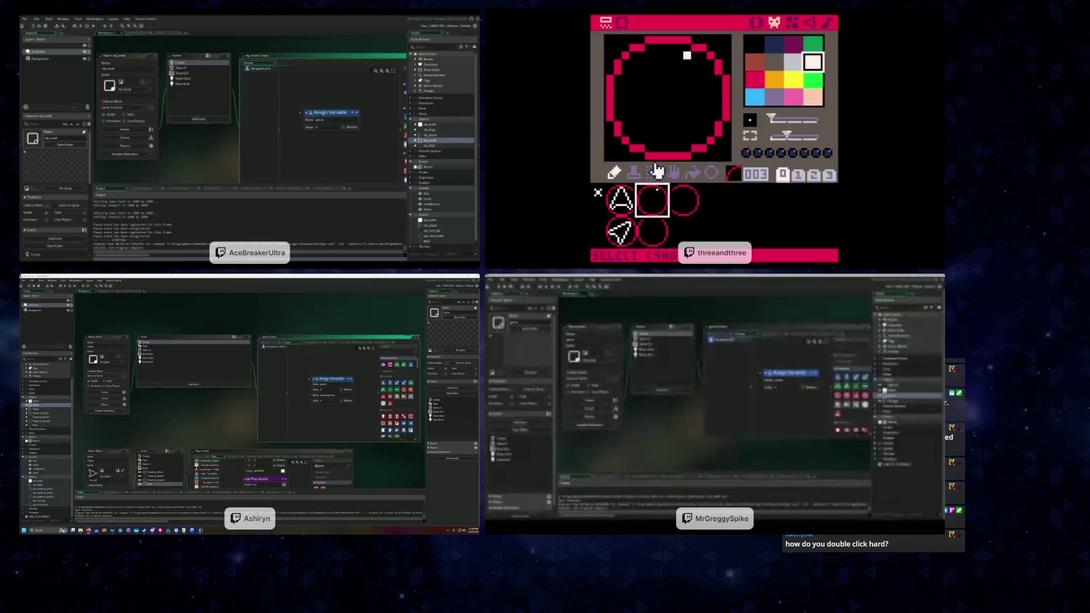
{"action": "left_click", "coordinate": [620, 201]}
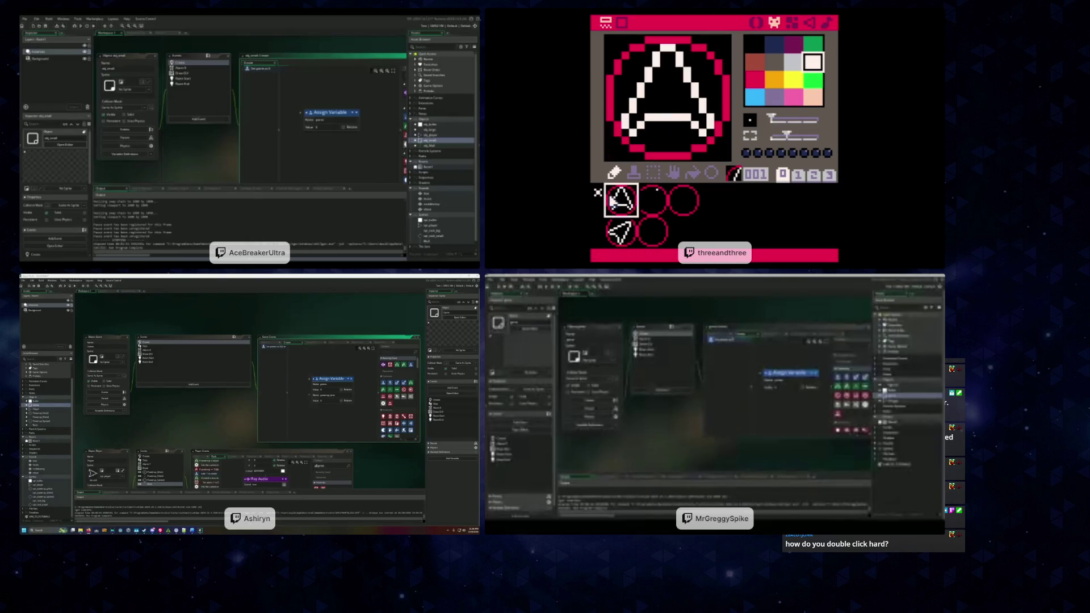
{"action": "left_click", "coordinate": [615, 232]}
{"action": "left_click", "coordinate": [614, 204]}
{"action": "left_click", "coordinate": [610, 227]}
{"action": "left_click", "coordinate": [606, 192]}
{"action": "left_click", "coordinate": [607, 230]}
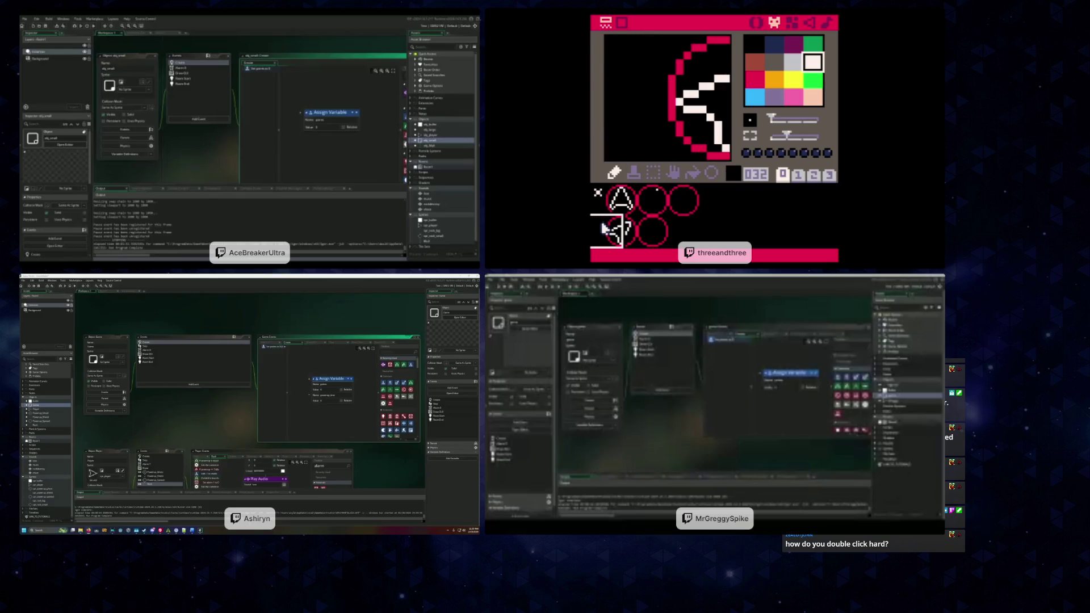
{"action": "left_click", "coordinate": [618, 223]}
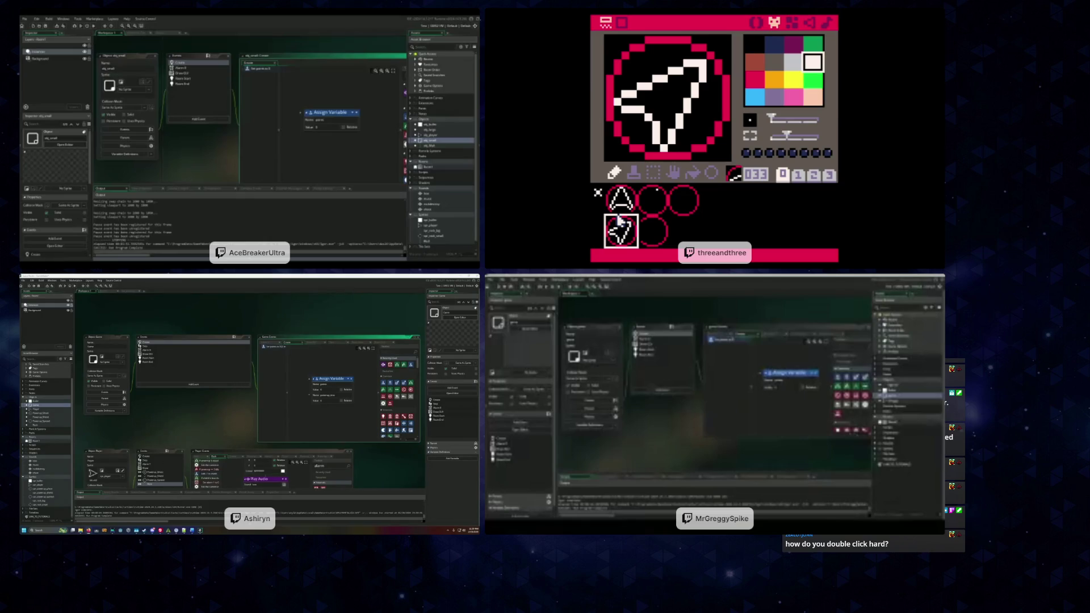
{"action": "left_click", "coordinate": [641, 204]}
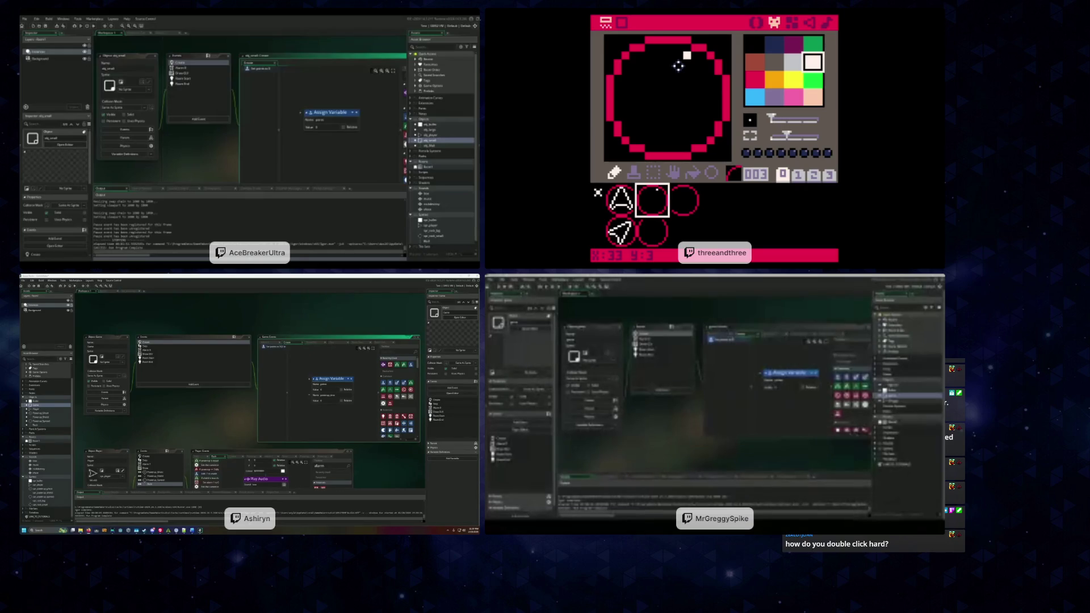
Draw a white vertical line and a joining up-right diagonal stroke inside the circle sprite
{"action": "left_click_drag", "start_coordinate": [687, 59], "coordinate": [686, 143]}
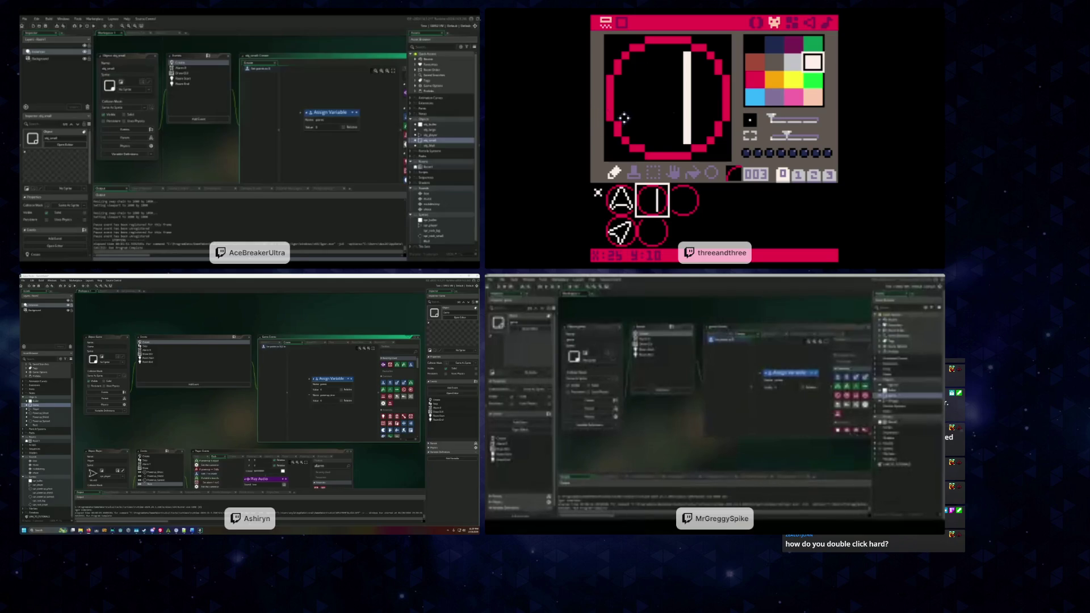
{"action": "left_click", "coordinate": [679, 56]}
{"action": "left_click", "coordinate": [625, 117]}
{"action": "left_click_drag", "start_coordinate": [631, 110], "coordinate": [643, 101]}
{"action": "left_click", "coordinate": [640, 101]}
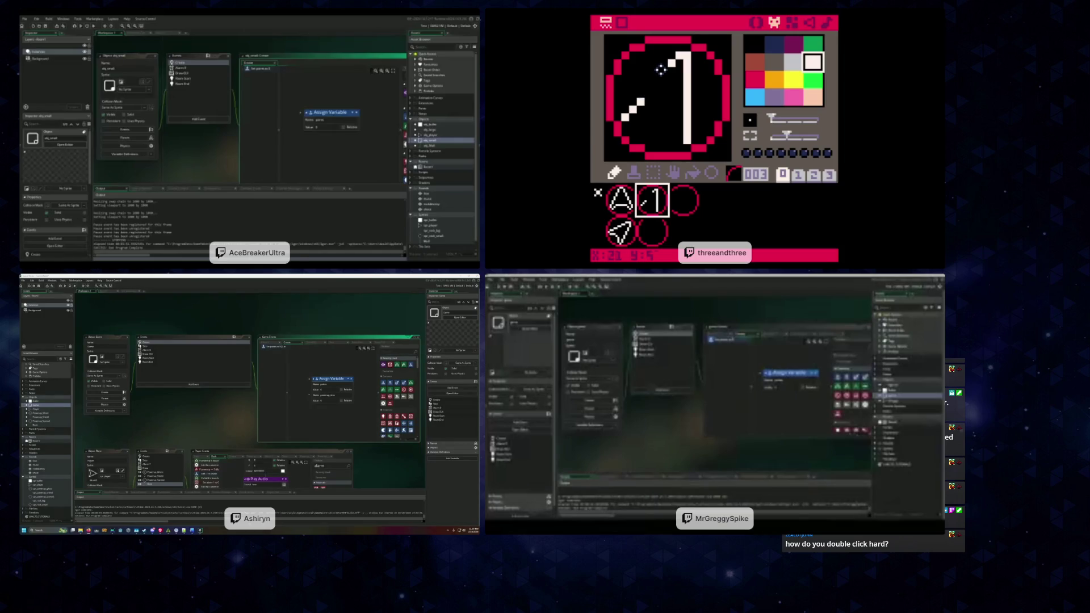
{"action": "mouse_move", "coordinate": [662, 71]}
{"action": "left_mouse_down"}
{"action": "mouse_move", "coordinate": [617, 117]}
{"action": "mouse_move", "coordinate": [636, 104]}
{"action": "mouse_move", "coordinate": [628, 108]}
{"action": "left_mouse_up"}
Close the triangle with a horizontal white line, alternating white and black to tidy stray pixels
{"action": "right_click", "coordinate": [622, 115]}
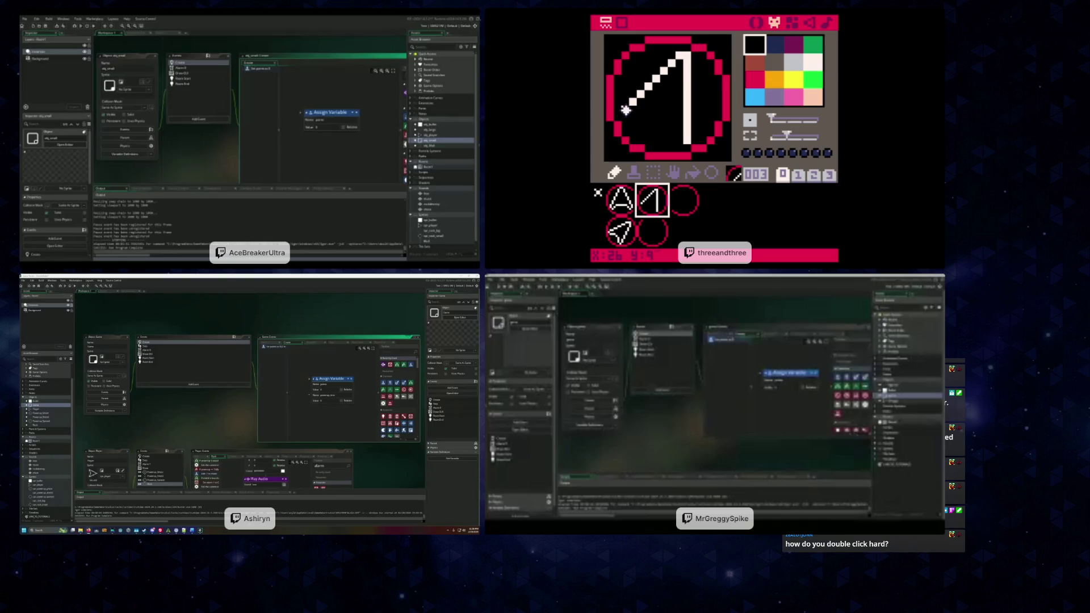
{"action": "right_click", "coordinate": [625, 111]}
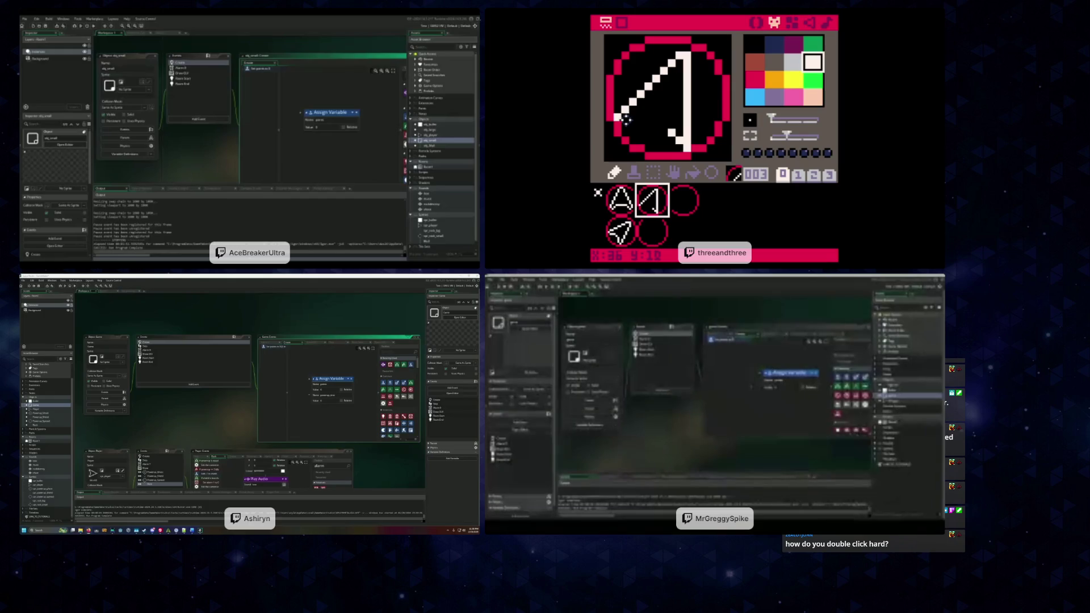
{"action": "left_click_drag", "start_coordinate": [625, 118], "coordinate": [667, 133]}
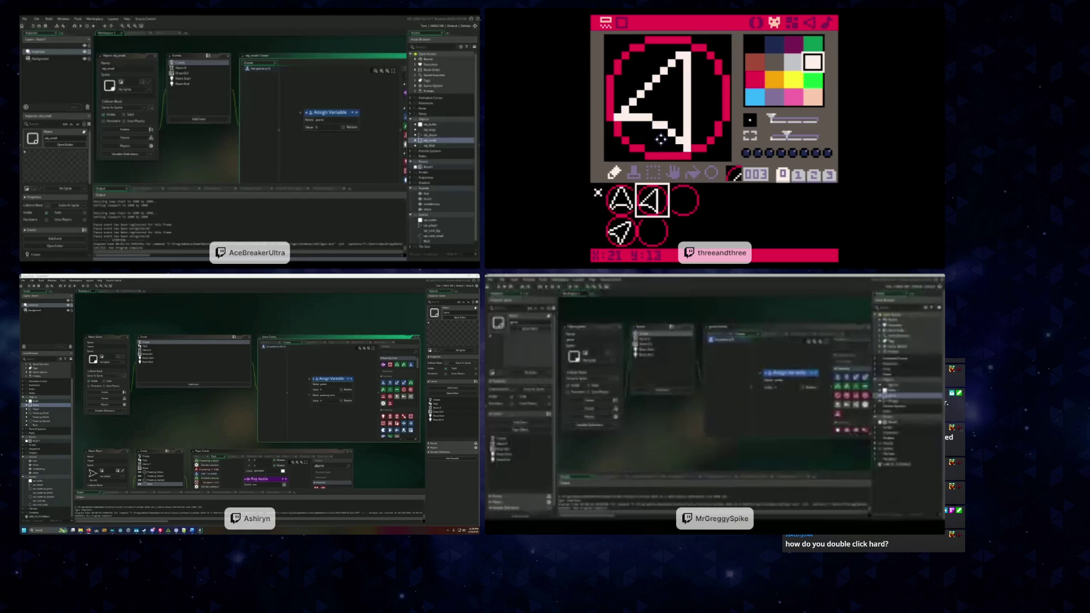
{"action": "right_click", "coordinate": [654, 124]}
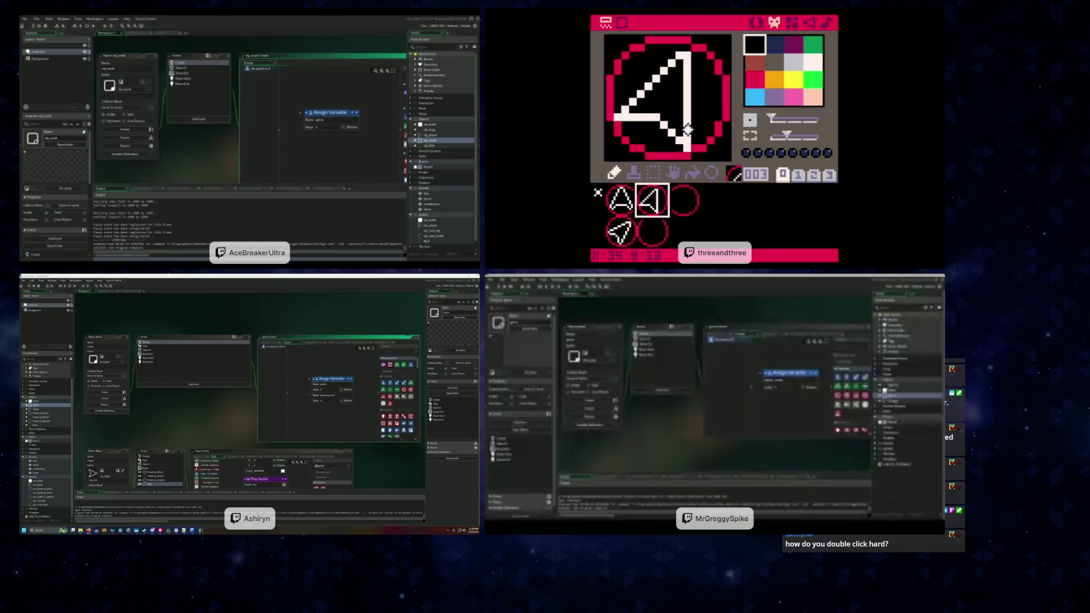
{"action": "right_click", "coordinate": [645, 118]}
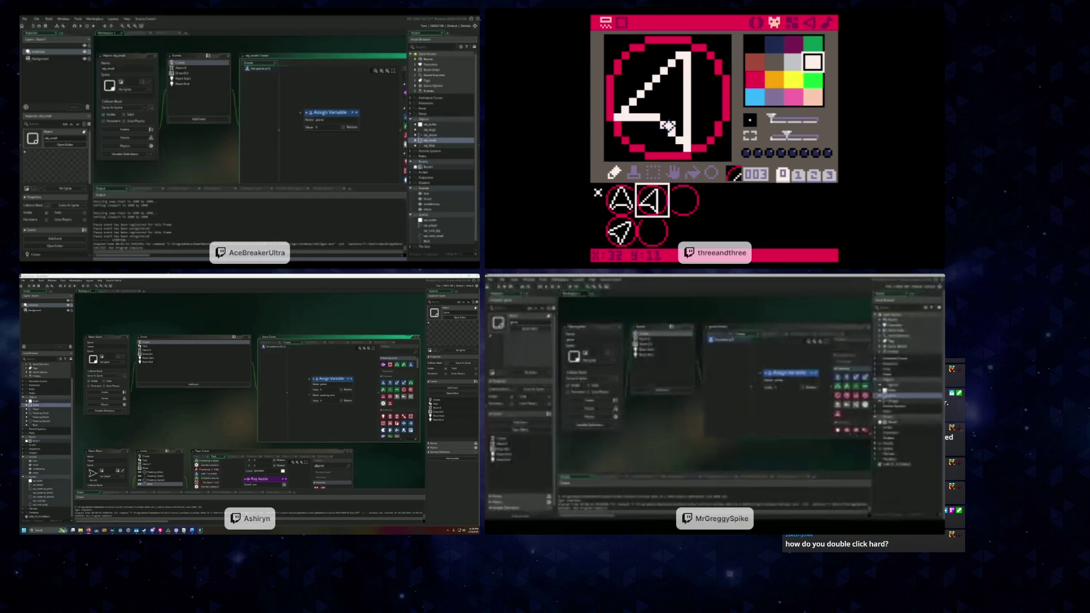
{"action": "right_click", "coordinate": [659, 133]}
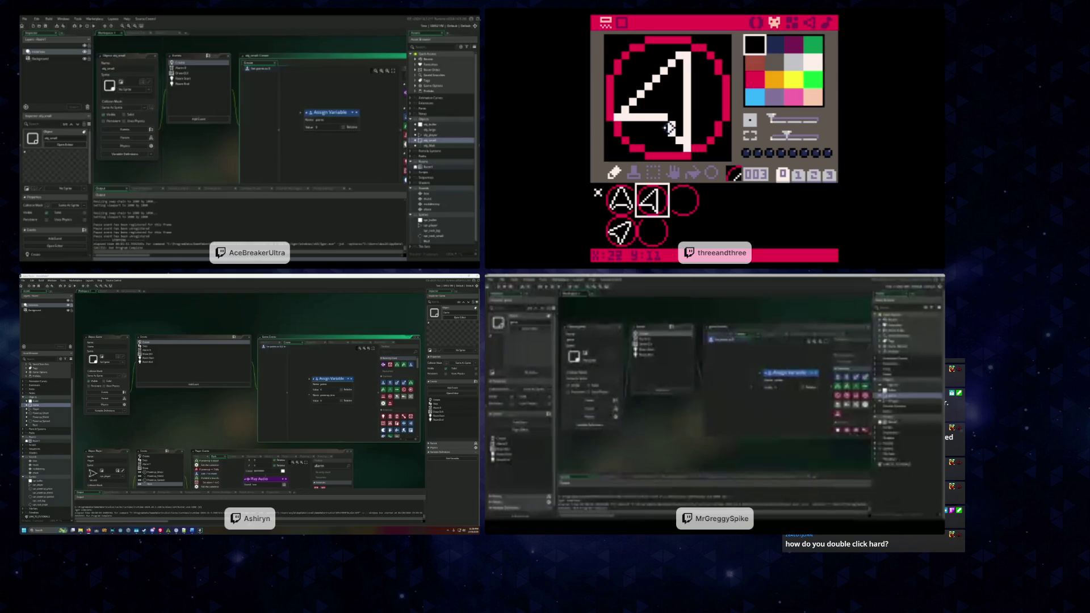
{"action": "right_click", "coordinate": [663, 124]}
{"action": "right_click", "coordinate": [668, 121]}
Open the A sprite and repaint the rows around its crossbar in white and black
{"action": "left_click", "coordinate": [623, 206]}
{"action": "left_click", "coordinate": [608, 186]}
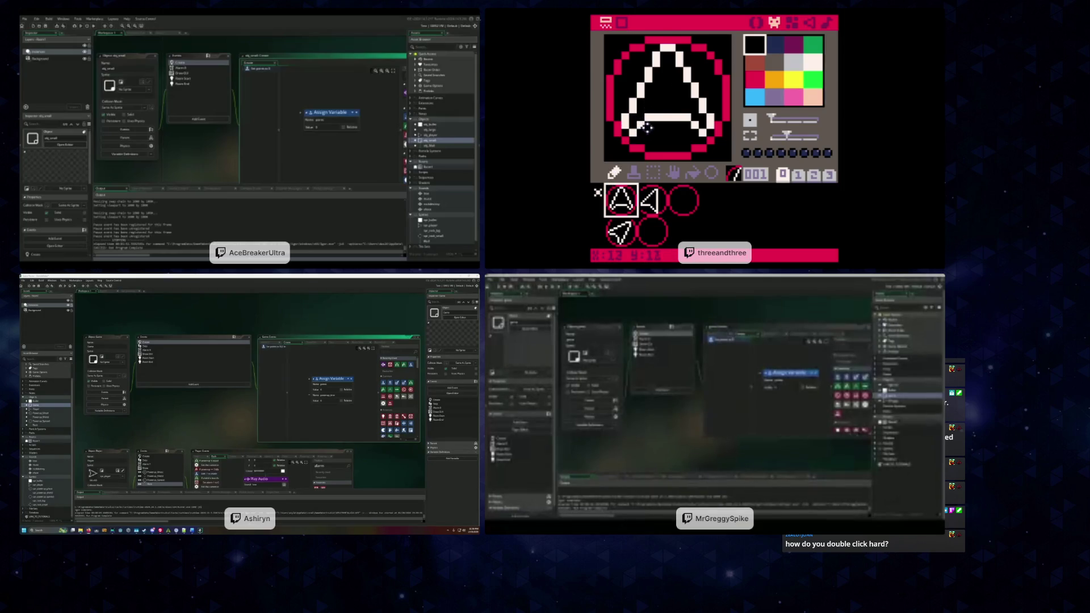
{"action": "right_click", "coordinate": [640, 124]}
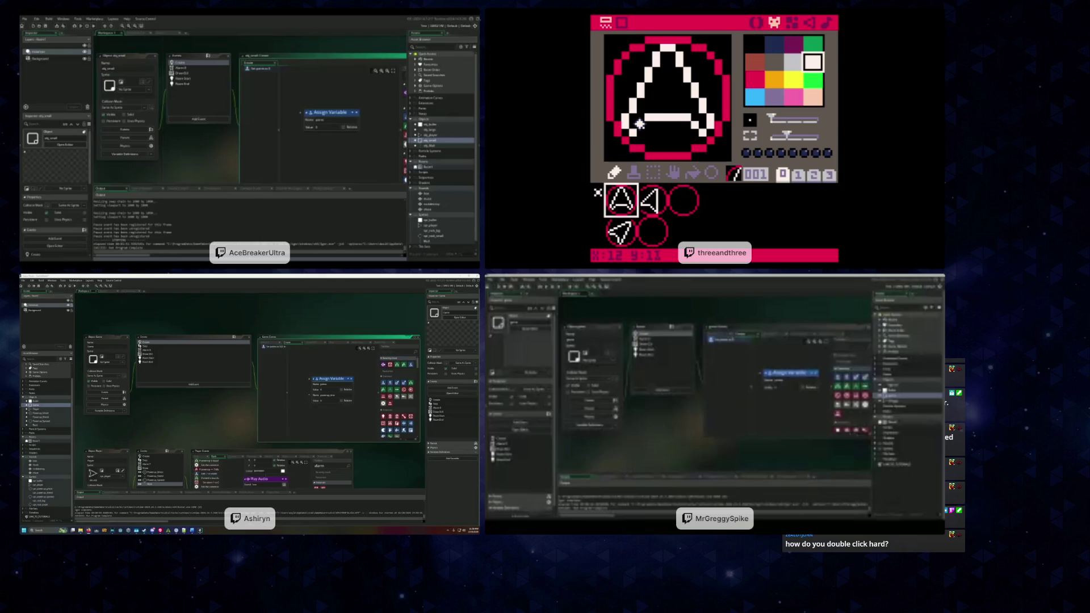
{"action": "left_click_drag", "start_coordinate": [633, 131], "coordinate": [695, 132]}
{"action": "right_click", "coordinate": [675, 108]}
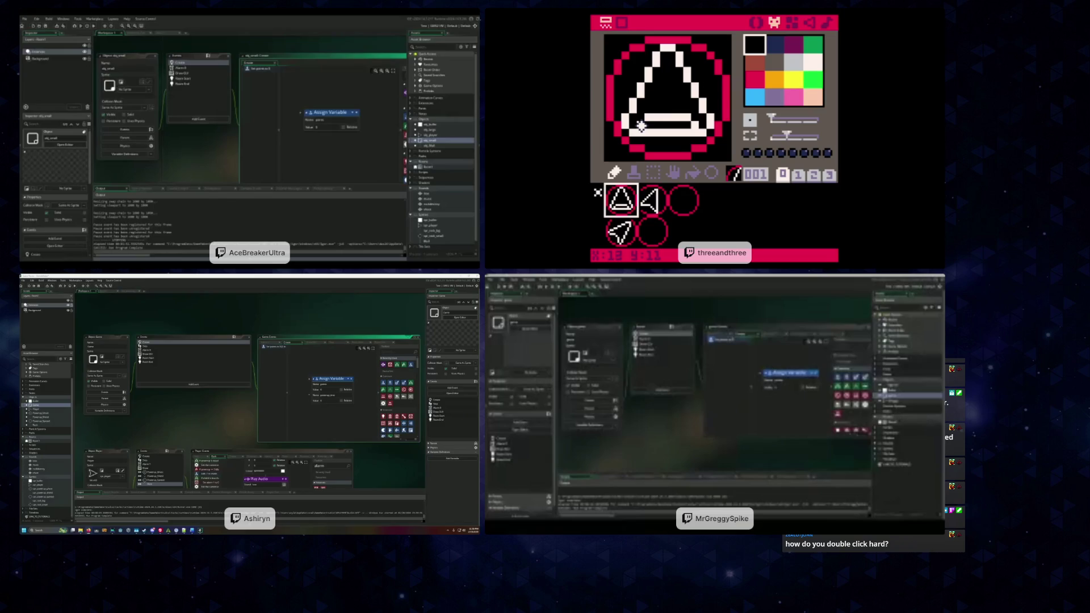
{"action": "left_click_drag", "start_coordinate": [640, 124], "coordinate": [694, 120]}
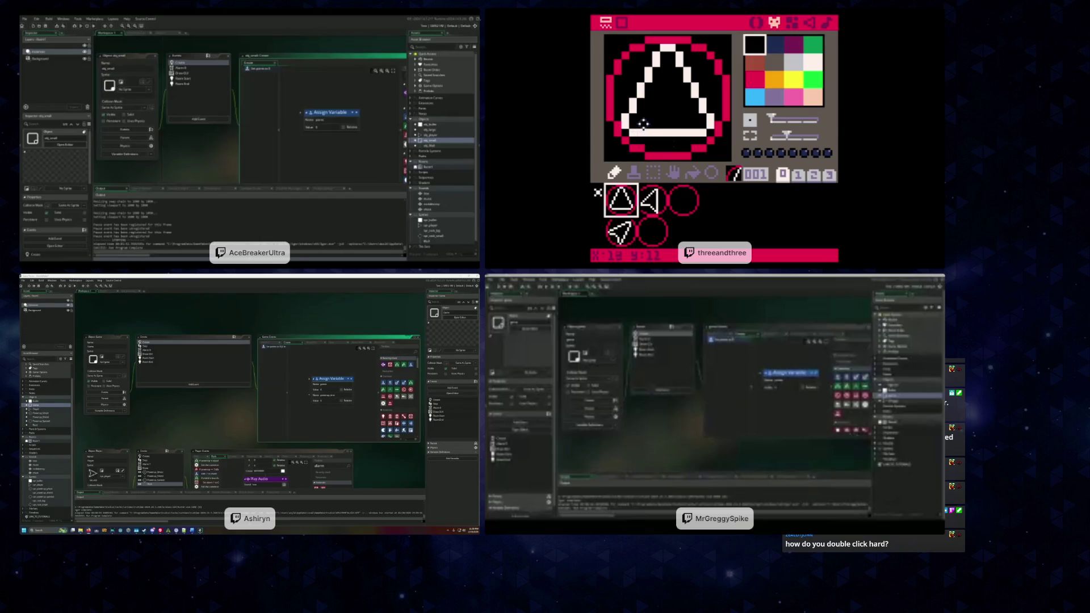
Draw a short white bar lower in the A and blacken its bottom white row
{"action": "right_click", "coordinate": [642, 131]}
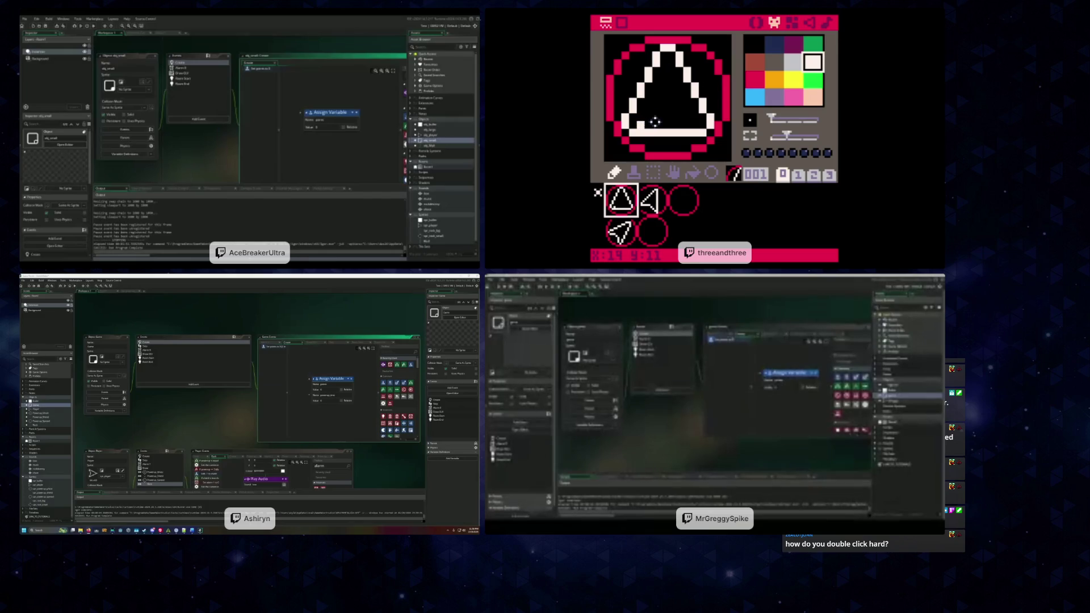
{"action": "left_click_drag", "start_coordinate": [648, 122], "coordinate": [669, 117]}
{"action": "right_click", "coordinate": [664, 146]}
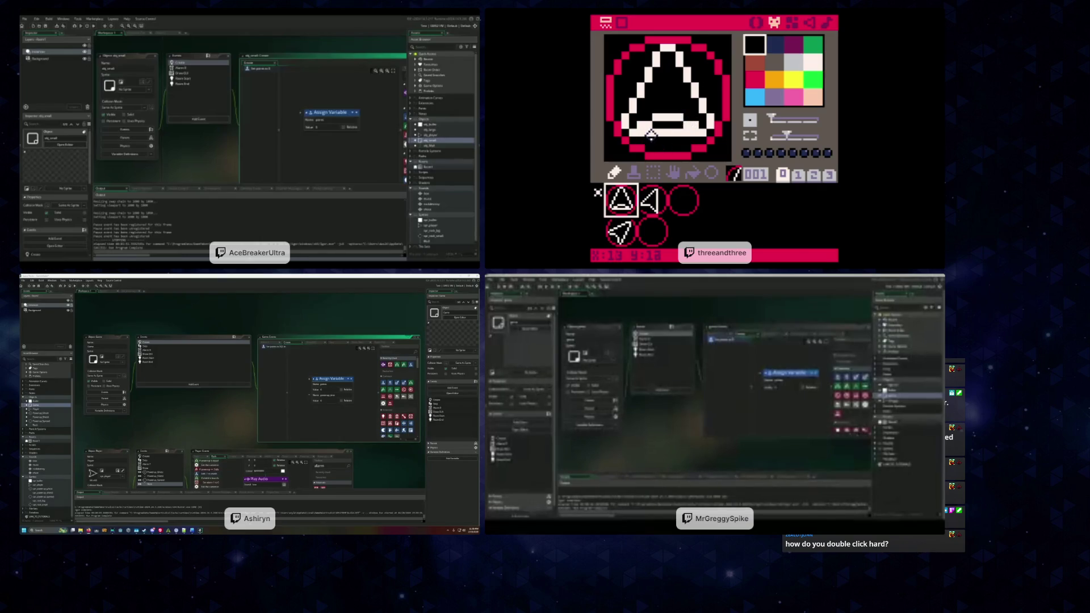
{"action": "left_click_drag", "start_coordinate": [643, 131], "coordinate": [690, 132]}
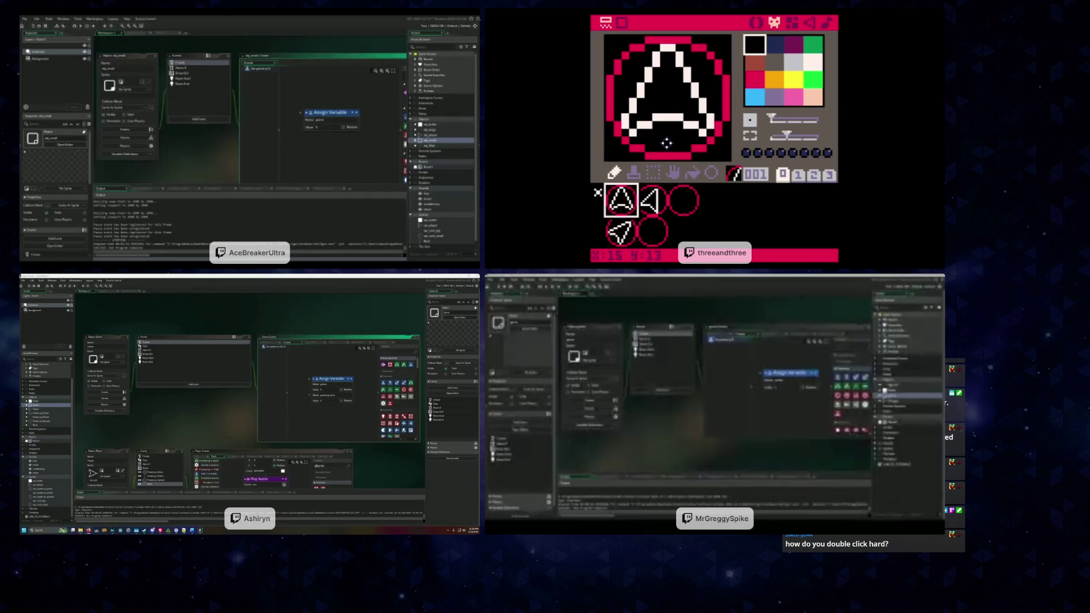
Touch up the arrow-in-circle sprite's lower-left edge, thickening it white and erasing extra pixels
{"action": "left_click", "coordinate": [622, 242]}
{"action": "left_click", "coordinate": [616, 224]}
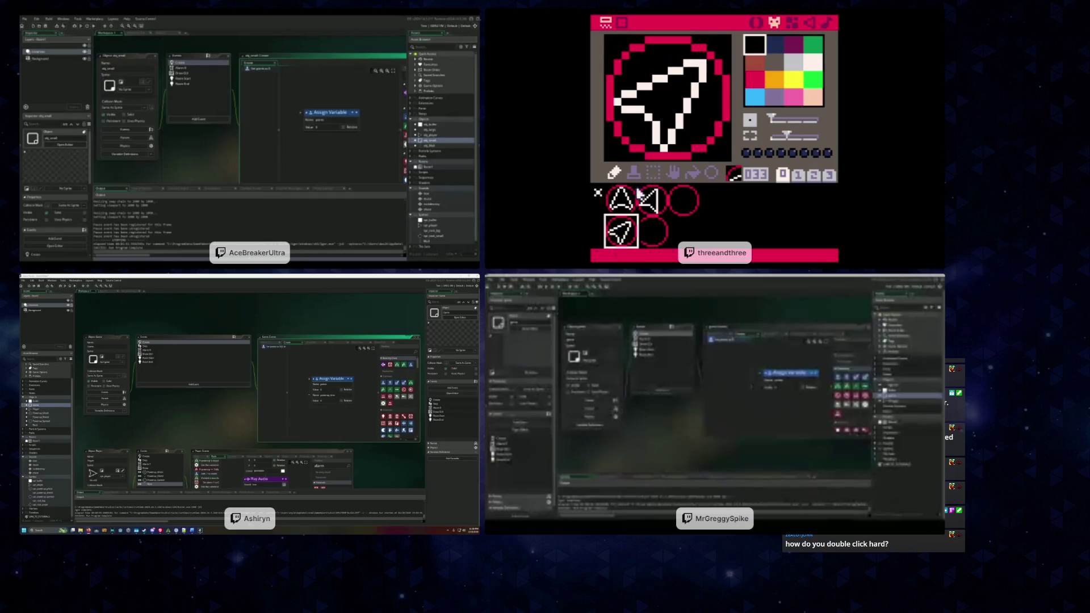
{"action": "right_click", "coordinate": [629, 114]}
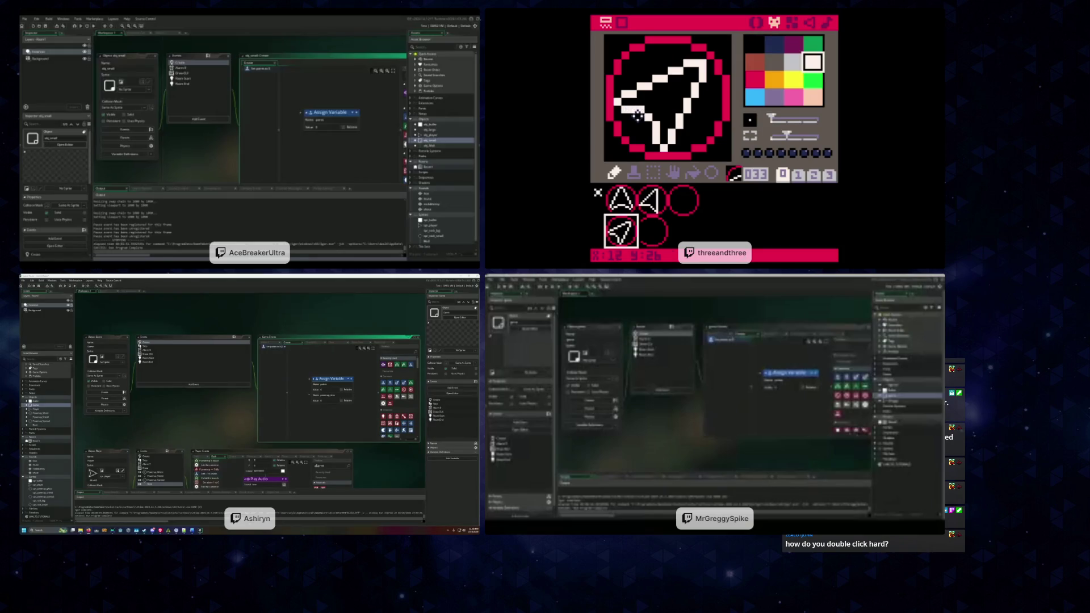
{"action": "left_click_drag", "start_coordinate": [637, 118], "coordinate": [644, 123]}
{"action": "right_click", "coordinate": [635, 128]}
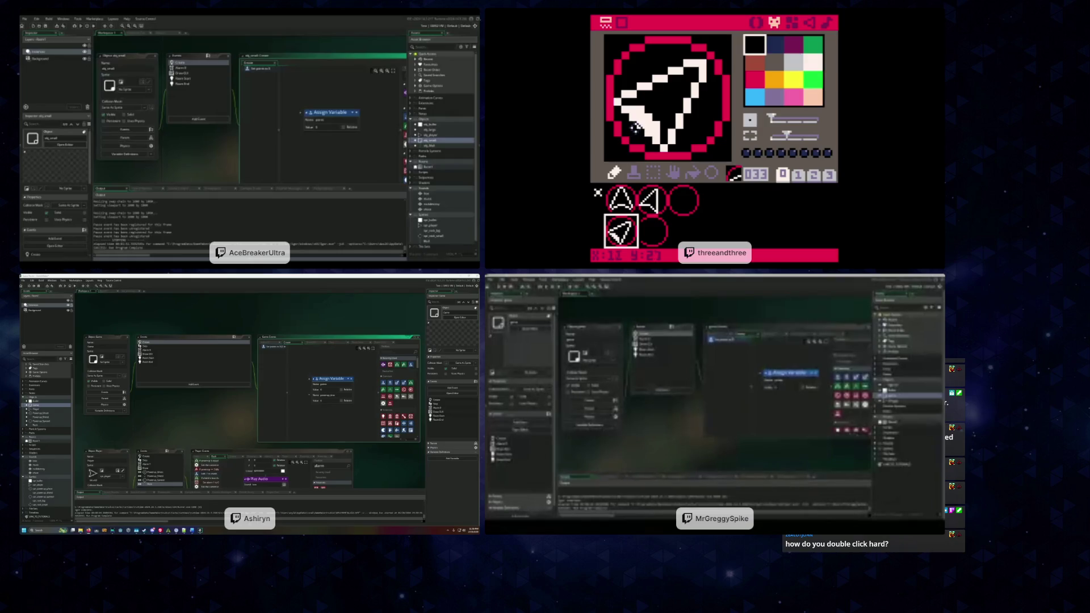
{"action": "left_click_drag", "start_coordinate": [645, 132], "coordinate": [648, 103]}
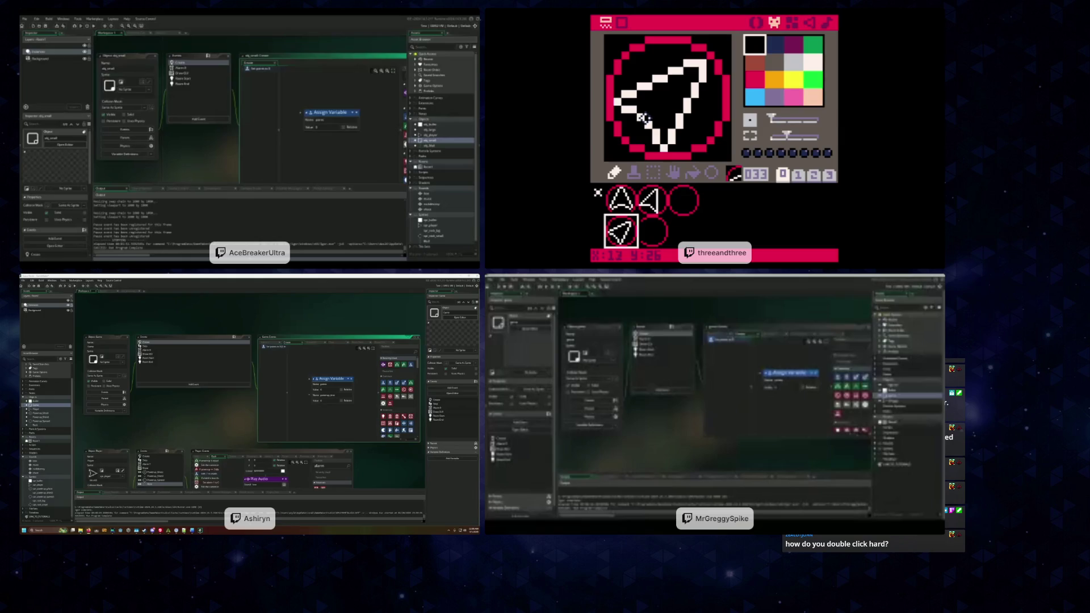
{"action": "right_click", "coordinate": [641, 118]}
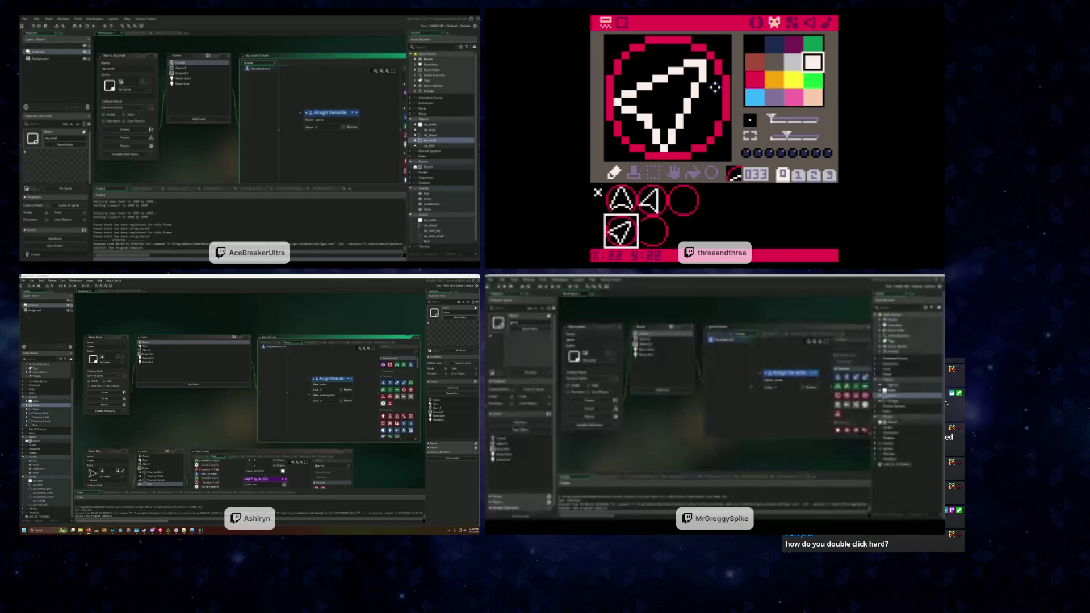
Compare the triangle and A sprites, then select the third, empty circle slot
{"action": "left_click", "coordinate": [649, 200]}
{"action": "left_click", "coordinate": [621, 200]}
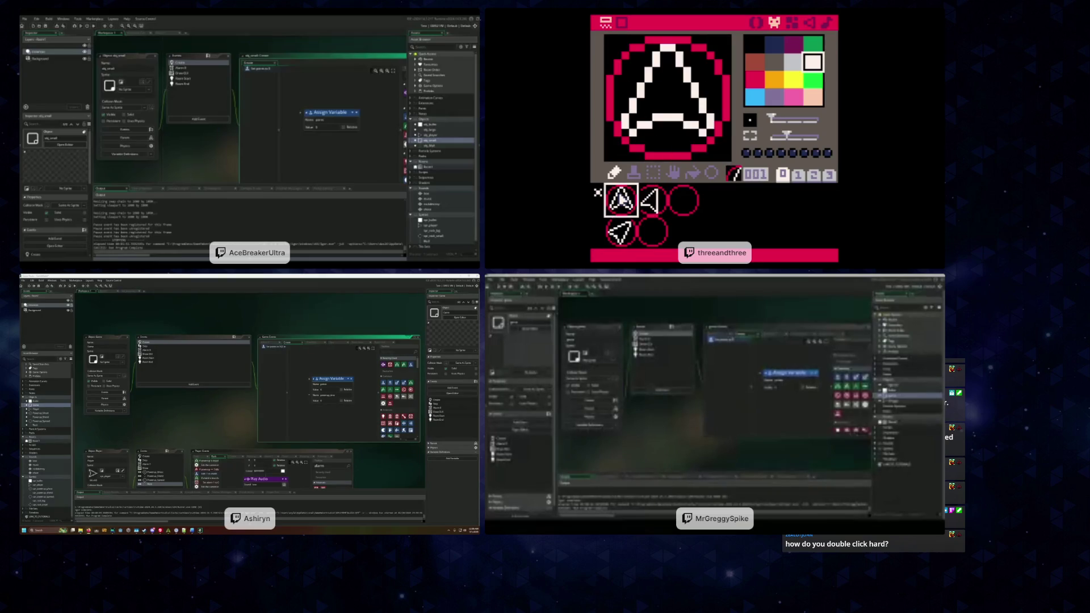
{"action": "left_click", "coordinate": [648, 198]}
{"action": "left_click", "coordinate": [621, 200]}
{"action": "left_click", "coordinate": [648, 199]}
{"action": "left_click", "coordinate": [620, 197]}
{"action": "left_click", "coordinate": [686, 208]}
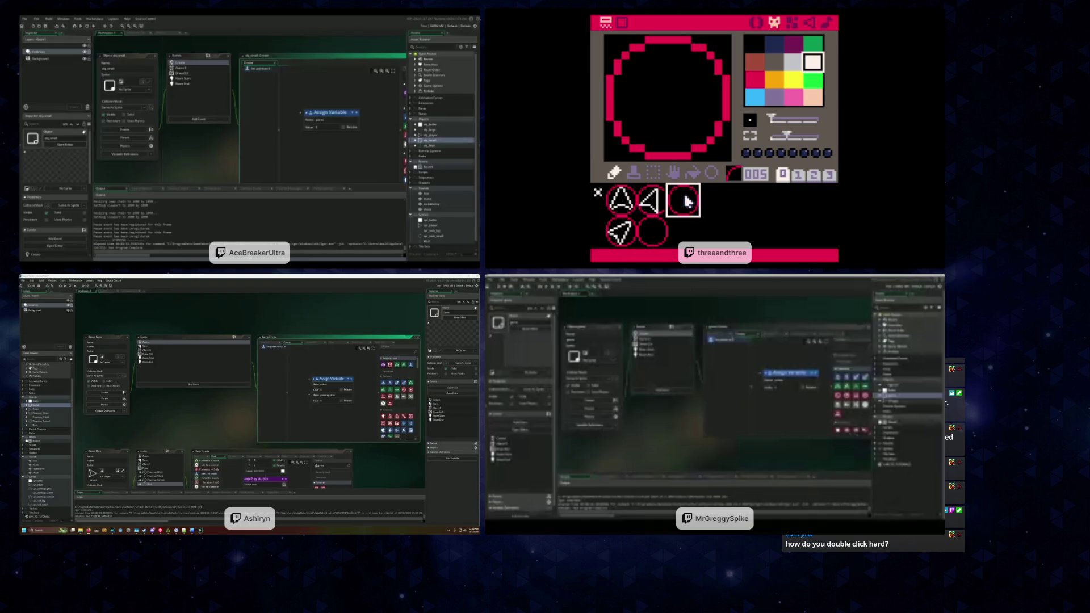
Cover sprite 005's red circle with a black circle using the circle tool
{"action": "left_click", "coordinate": [693, 176]}
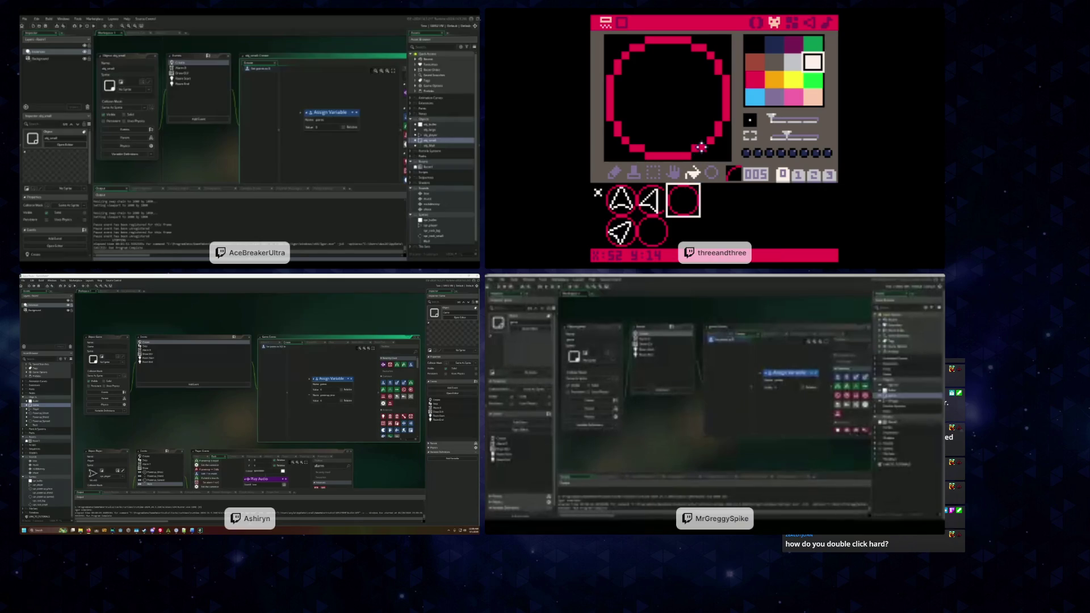
{"action": "left_click", "coordinate": [660, 175]}
{"action": "mouse_move", "coordinate": [606, 37]}
{"action": "left_mouse_down"}
{"action": "mouse_move", "coordinate": [630, 47]}
{"action": "mouse_move", "coordinate": [728, 155]}
{"action": "left_mouse_up"}
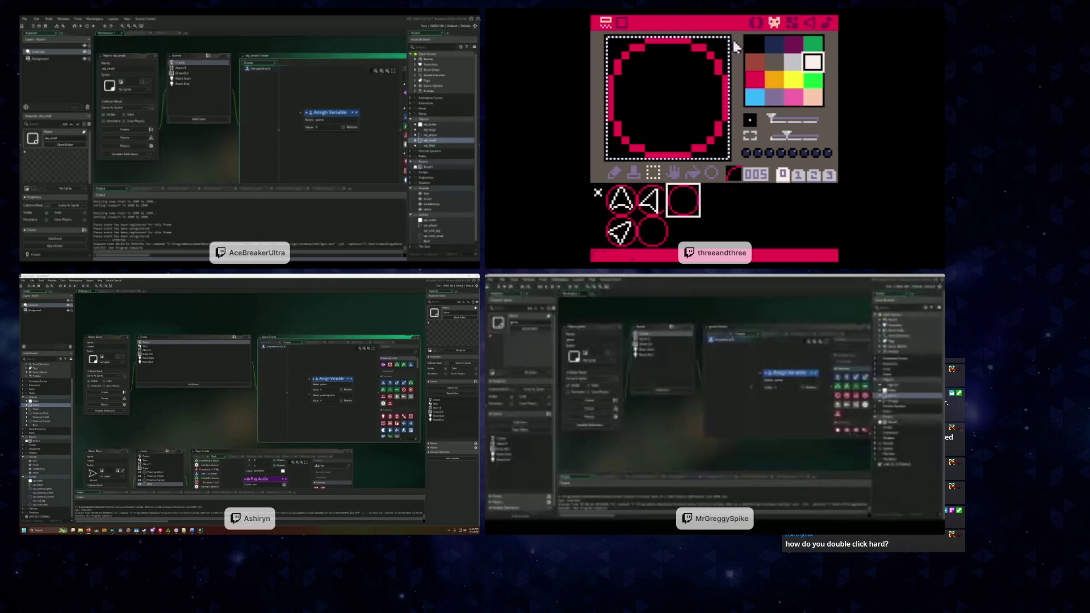
{"action": "left_click", "coordinate": [753, 44]}
{"action": "left_click", "coordinate": [710, 172]}
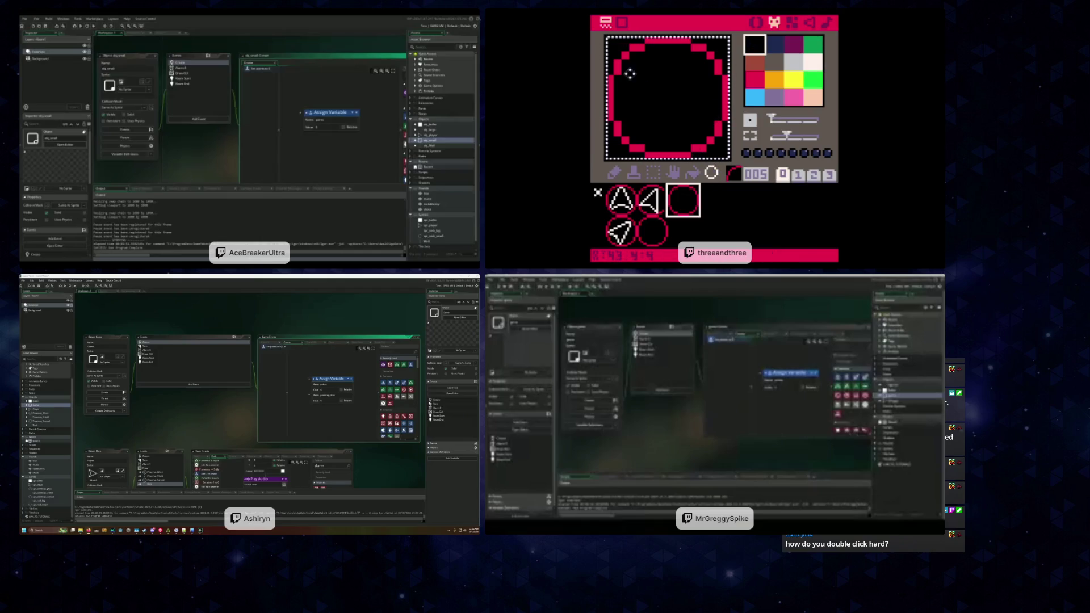
{"action": "left_click_drag", "start_coordinate": [610, 37], "coordinate": [731, 171]}
Cover sprite 035's red circle with black the same way
{"action": "left_click", "coordinate": [659, 238]}
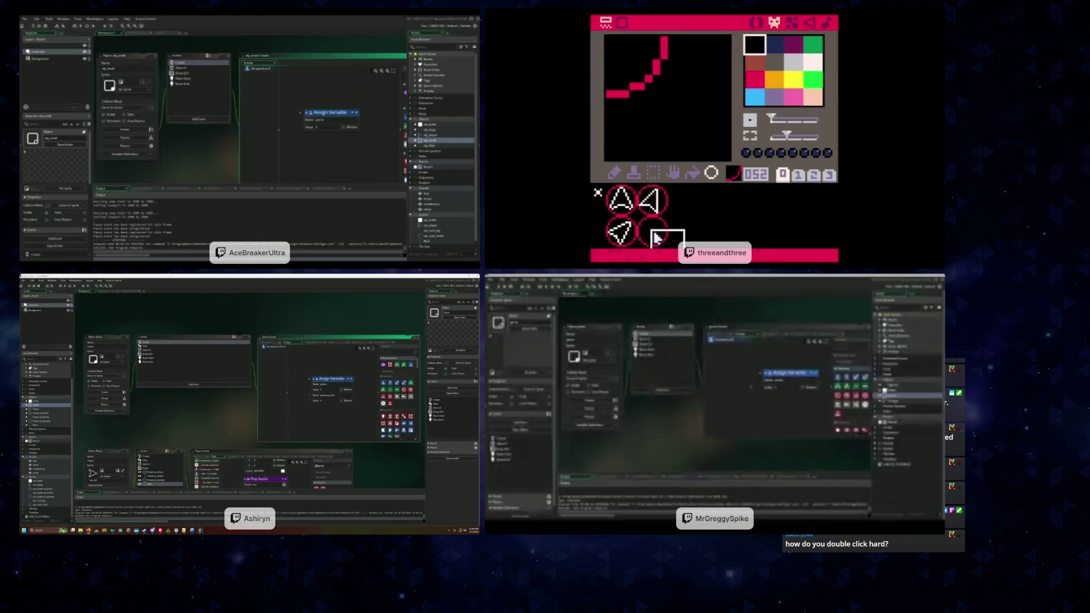
{"action": "left_click", "coordinate": [653, 236]}
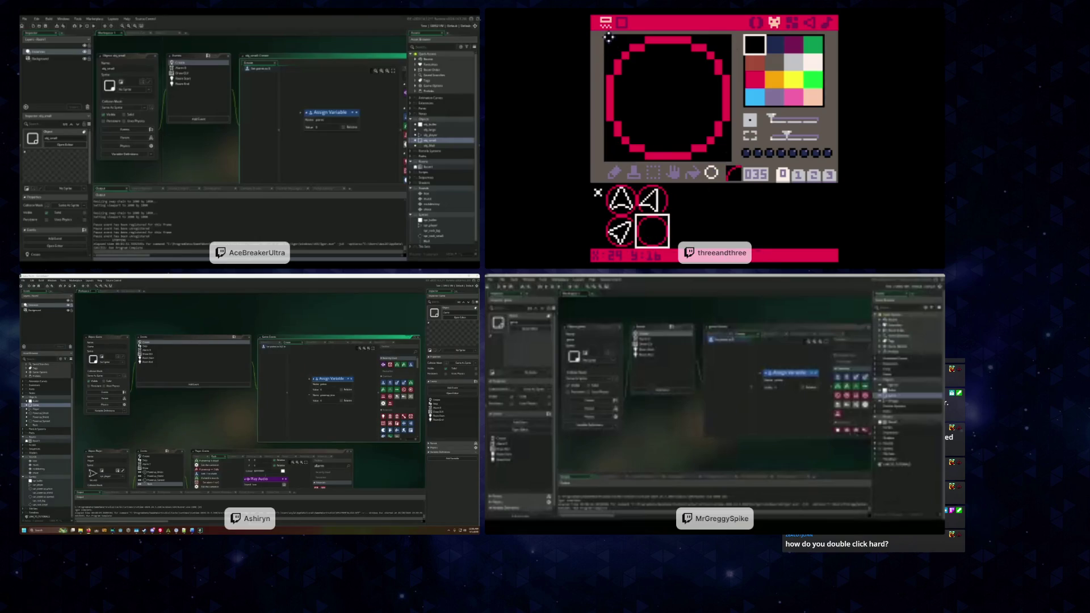
{"action": "mouse_move", "coordinate": [608, 37]}
{"action": "left_mouse_down"}
{"action": "mouse_move", "coordinate": [699, 117]}
{"action": "mouse_move", "coordinate": [735, 170]}
{"action": "mouse_move", "coordinate": [732, 157]}
{"action": "left_mouse_up"}
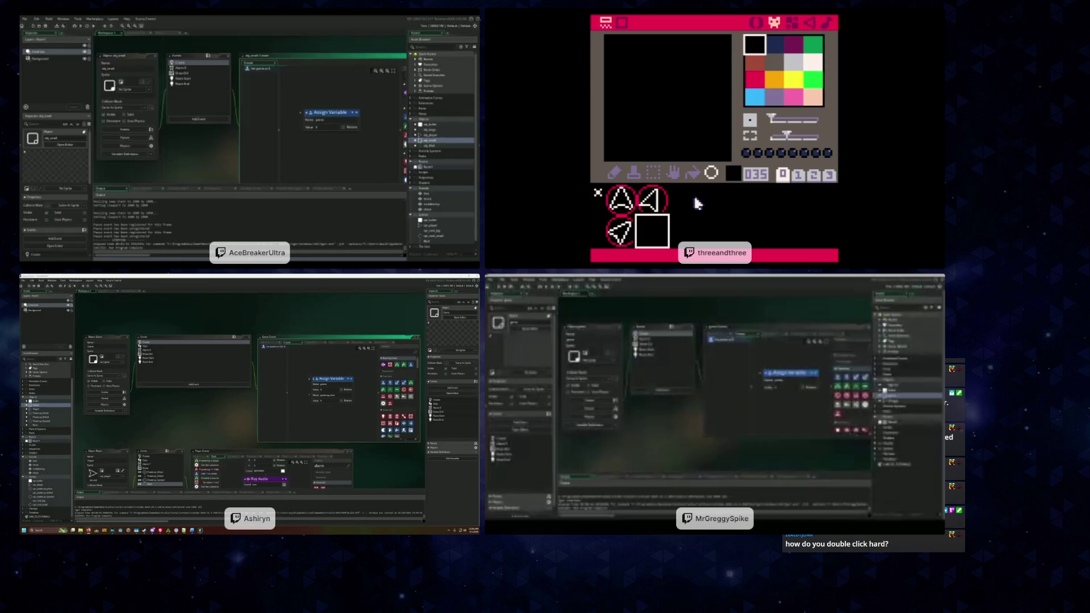
At 4X zoom, draw a large white outline circle on sprite 005
{"action": "left_click", "coordinate": [683, 199]}
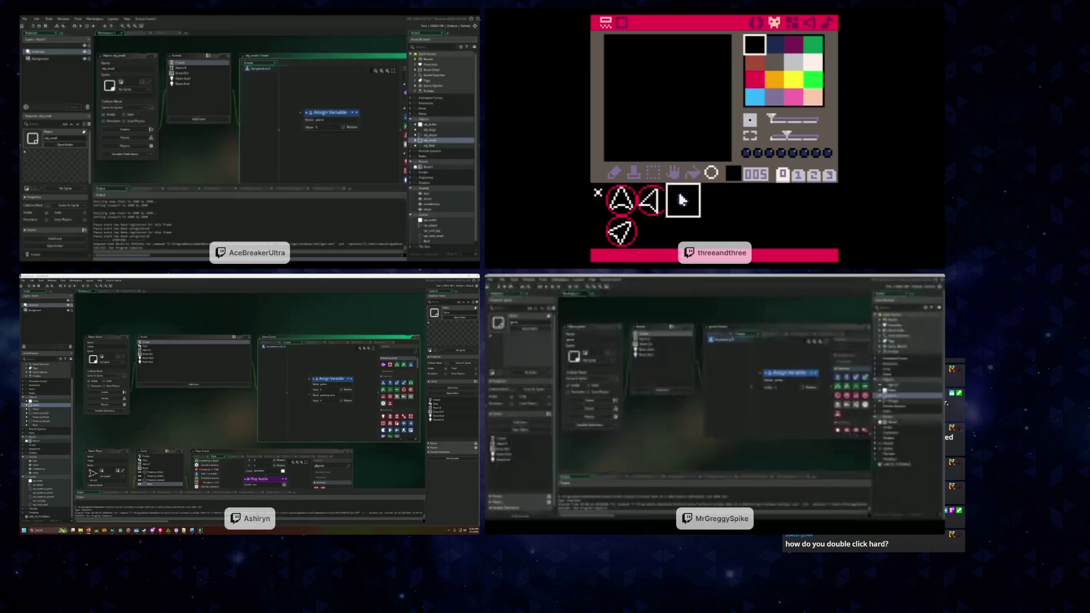
{"action": "left_click_drag", "start_coordinate": [786, 137], "coordinate": [795, 139]}
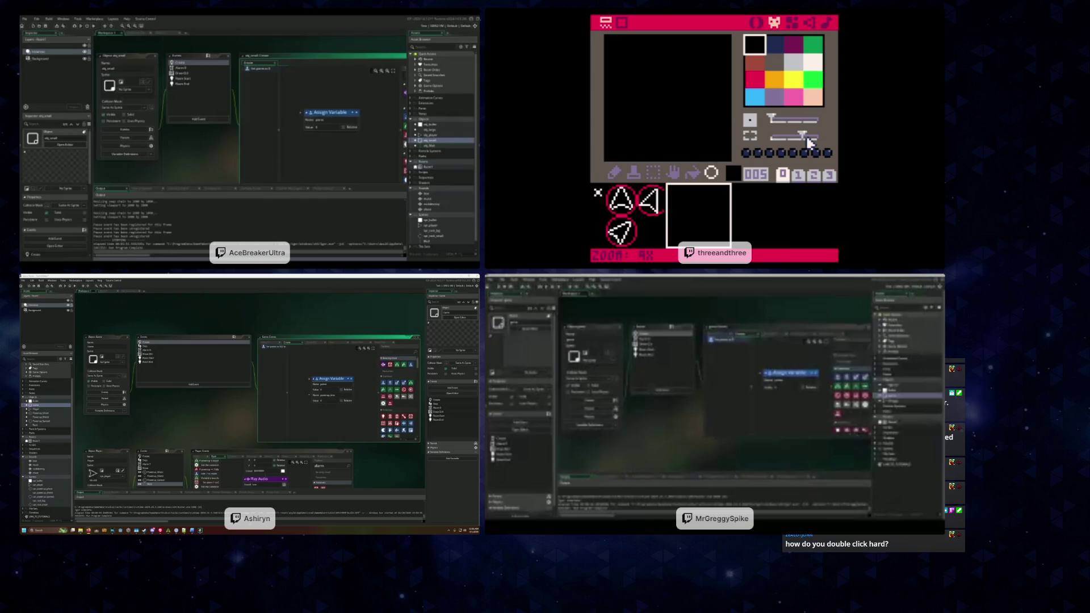
{"action": "left_click", "coordinate": [812, 61]}
{"action": "mouse_move", "coordinate": [667, 37]}
{"action": "left_mouse_down"}
{"action": "mouse_move", "coordinate": [609, 91]}
{"action": "mouse_move", "coordinate": [727, 96]}
{"action": "mouse_move", "coordinate": [729, 156]}
{"action": "left_mouse_up"}
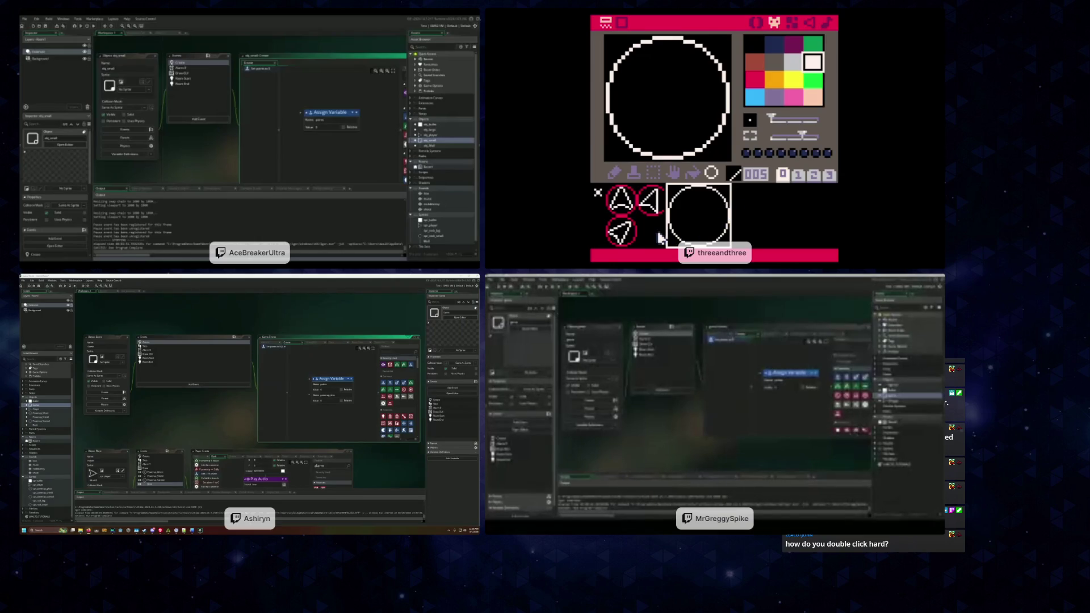
Draw a smaller white outline circle on sprite 035
{"action": "left_click", "coordinate": [790, 137]}
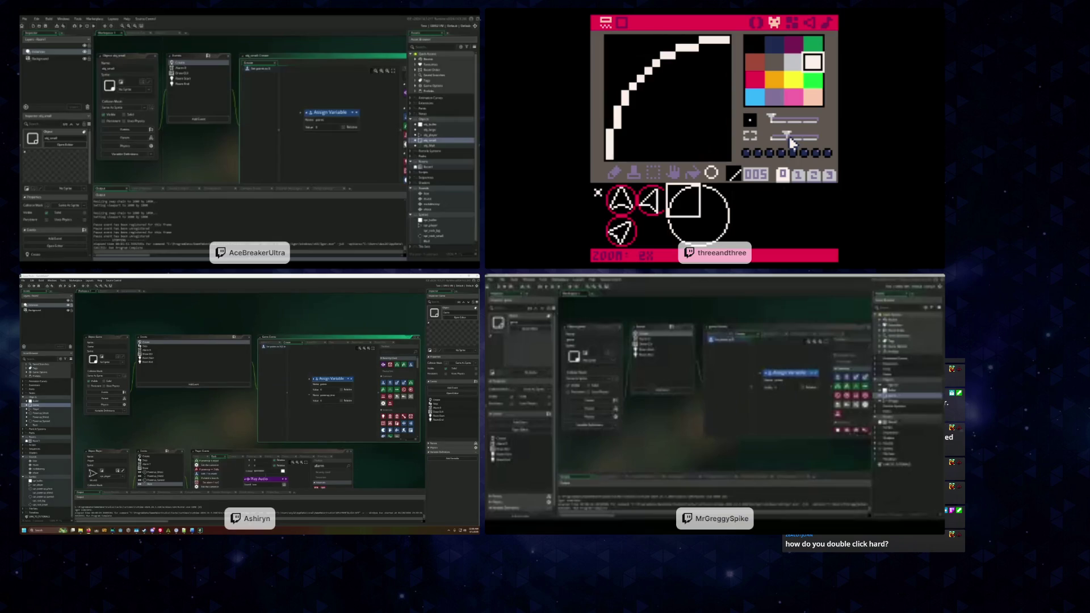
{"action": "left_click", "coordinate": [801, 139]}
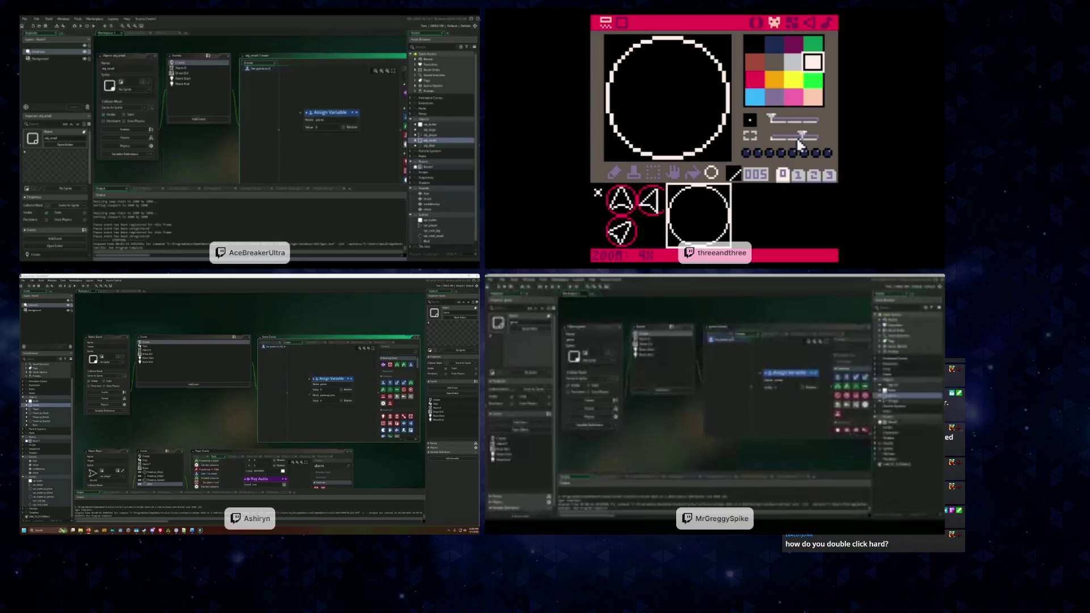
{"action": "left_click", "coordinate": [788, 138]}
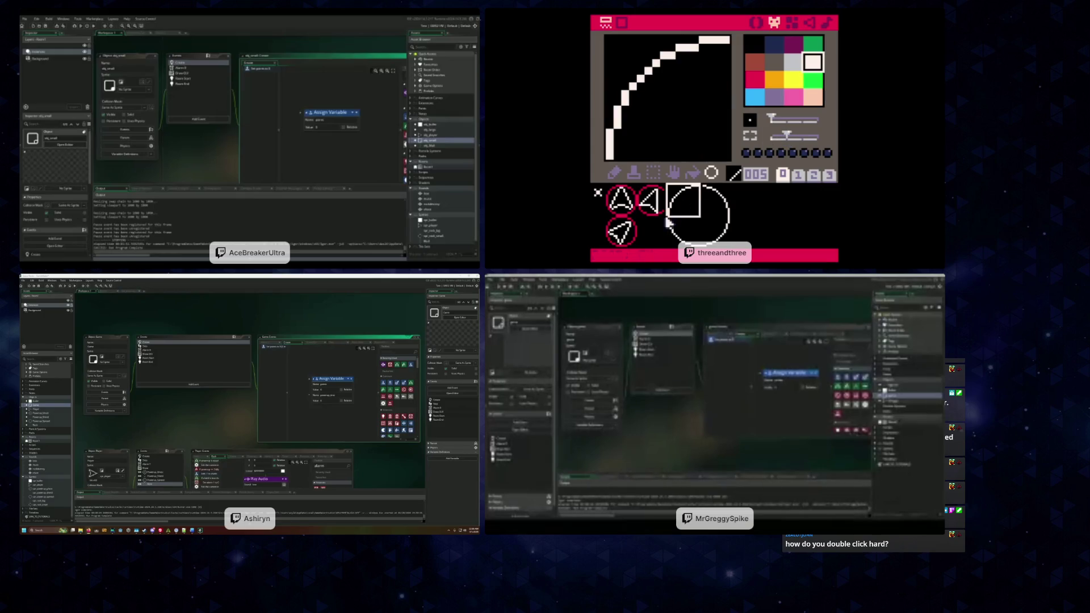
{"action": "left_click", "coordinate": [652, 231]}
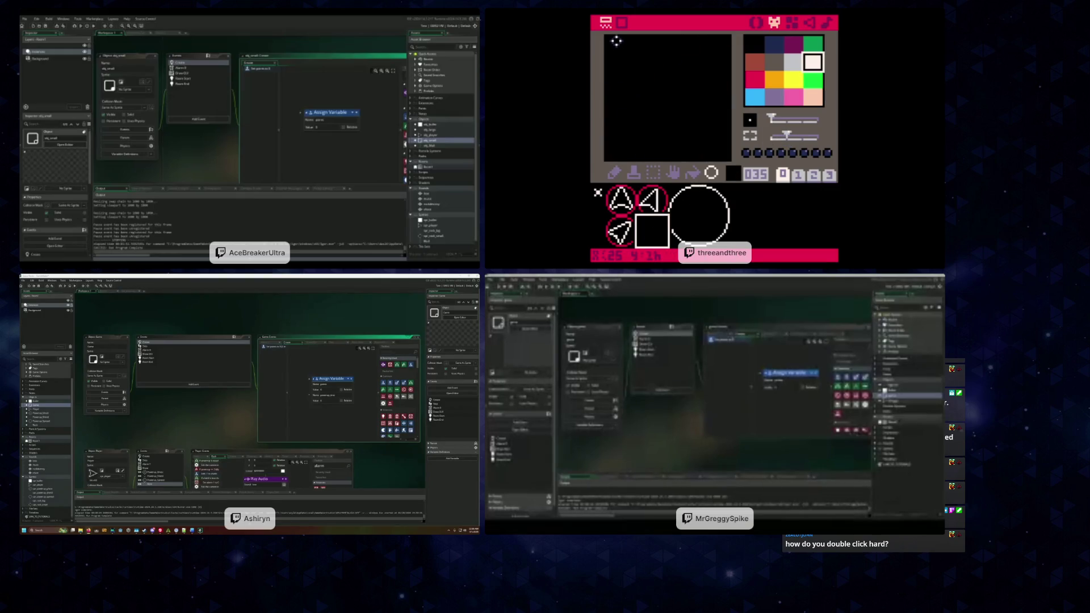
{"action": "left_click_drag", "start_coordinate": [607, 38], "coordinate": [728, 156]}
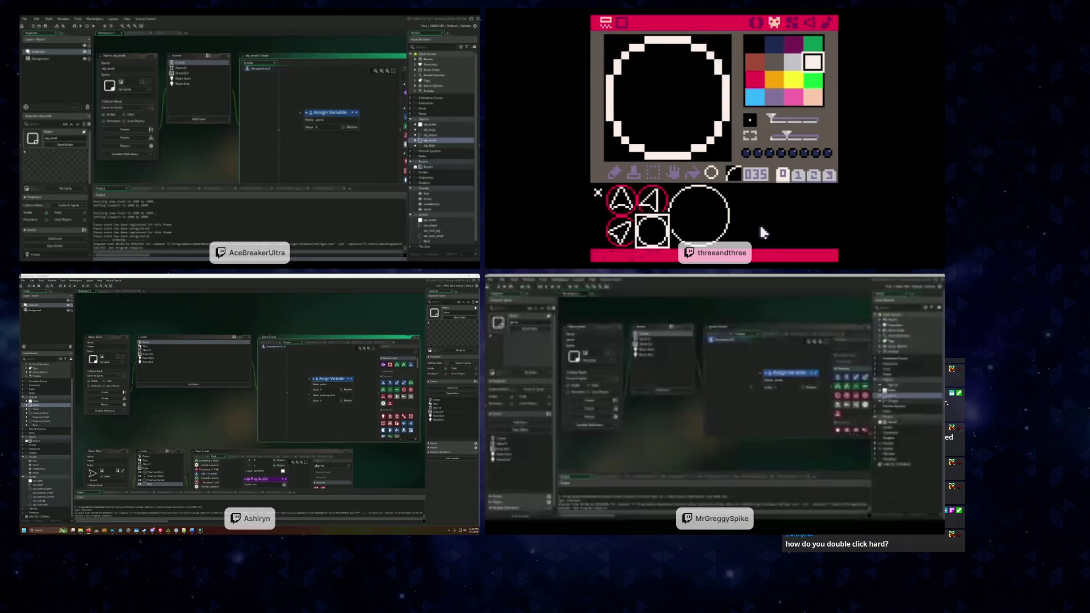
{"action": "left_click", "coordinate": [619, 200]}
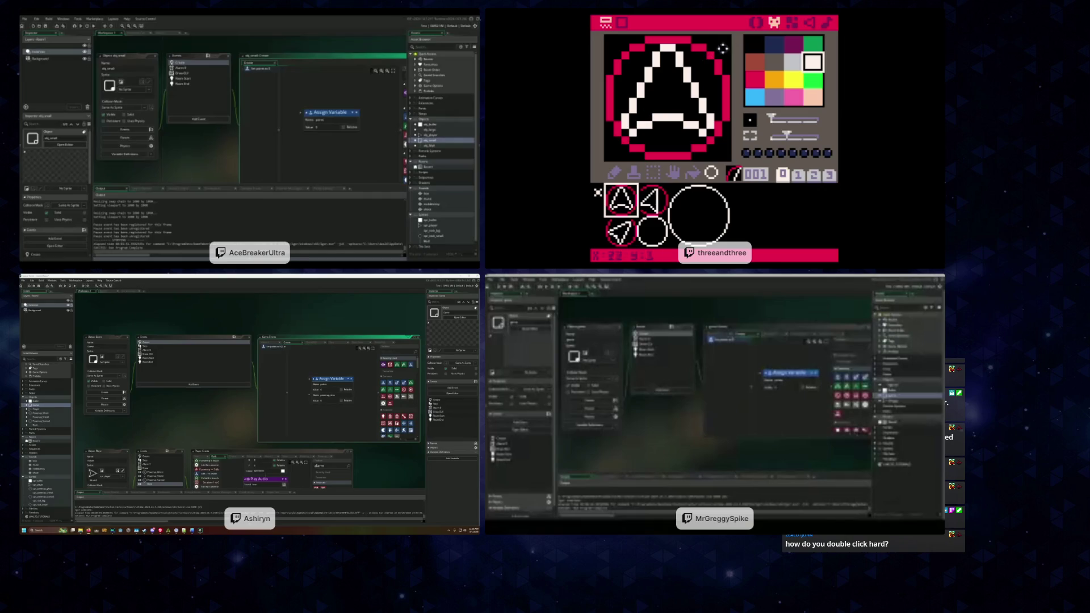
With black, paint out the red rings on the A sprite 001 and triangle sprite 003
{"action": "left_click", "coordinate": [755, 44]}
{"action": "mouse_move", "coordinate": [604, 41]}
{"action": "left_mouse_down"}
{"action": "mouse_move", "coordinate": [681, 40]}
{"action": "mouse_move", "coordinate": [613, 142]}
{"action": "mouse_move", "coordinate": [728, 154]}
{"action": "left_mouse_up"}
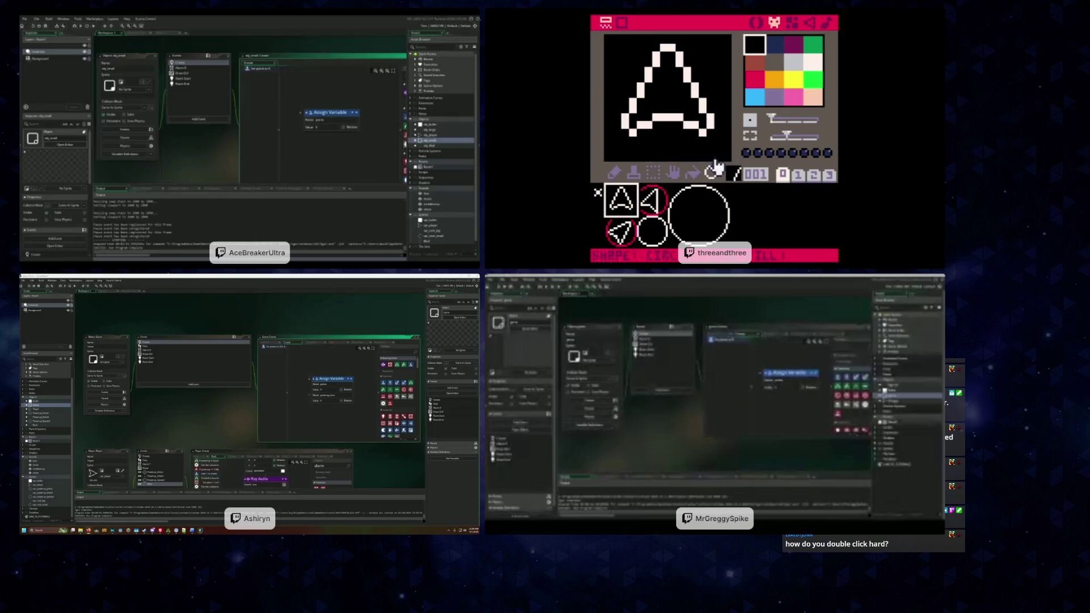
{"action": "left_click", "coordinate": [649, 197]}
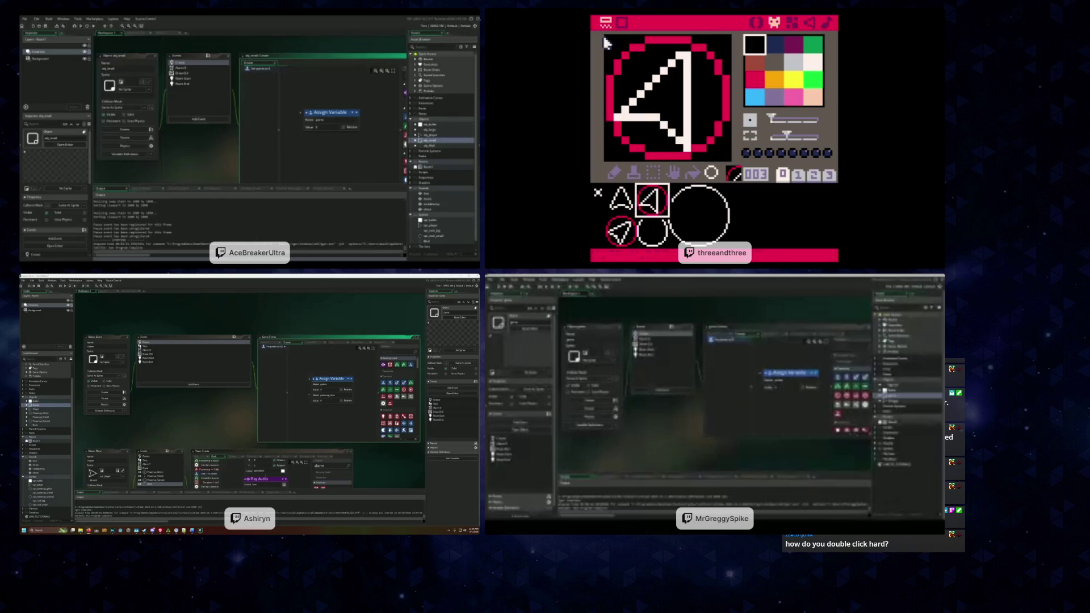
{"action": "left_click_drag", "start_coordinate": [610, 73], "coordinate": [609, 139]}
{"action": "left_click_drag", "start_coordinate": [664, 41], "coordinate": [718, 142]}
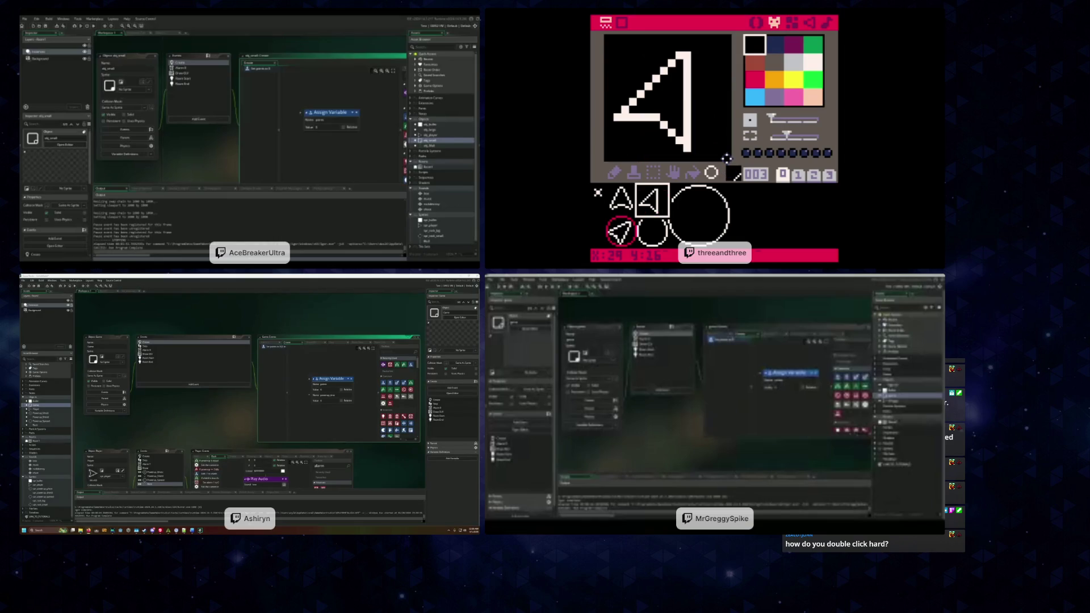
Paint out the red ring on arrow sprite 033, then switch to the map editor
{"action": "left_click", "coordinate": [606, 224]}
{"action": "left_click", "coordinate": [607, 225]}
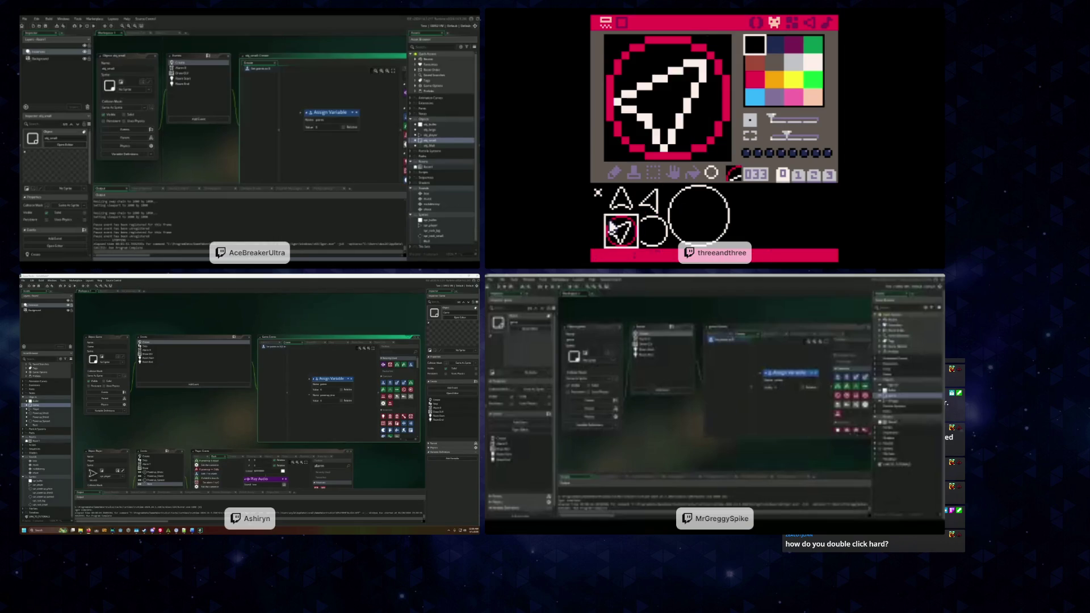
{"action": "mouse_move", "coordinate": [609, 40]}
{"action": "left_mouse_down"}
{"action": "mouse_move", "coordinate": [624, 52]}
{"action": "mouse_move", "coordinate": [616, 113]}
{"action": "mouse_move", "coordinate": [723, 154]}
{"action": "left_mouse_up"}
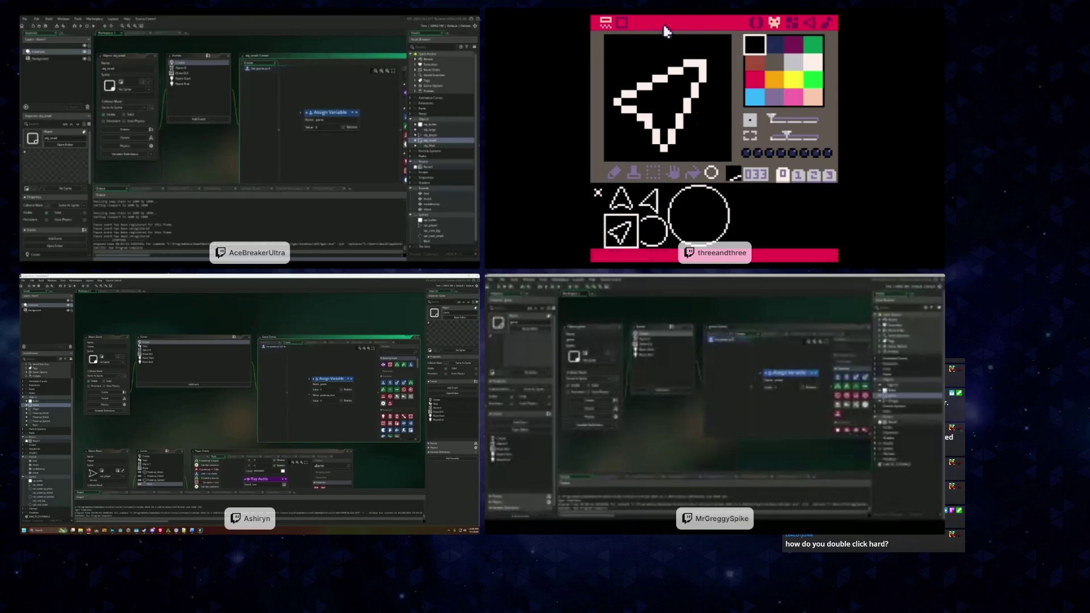
{"action": "left_click", "coordinate": [623, 24]}
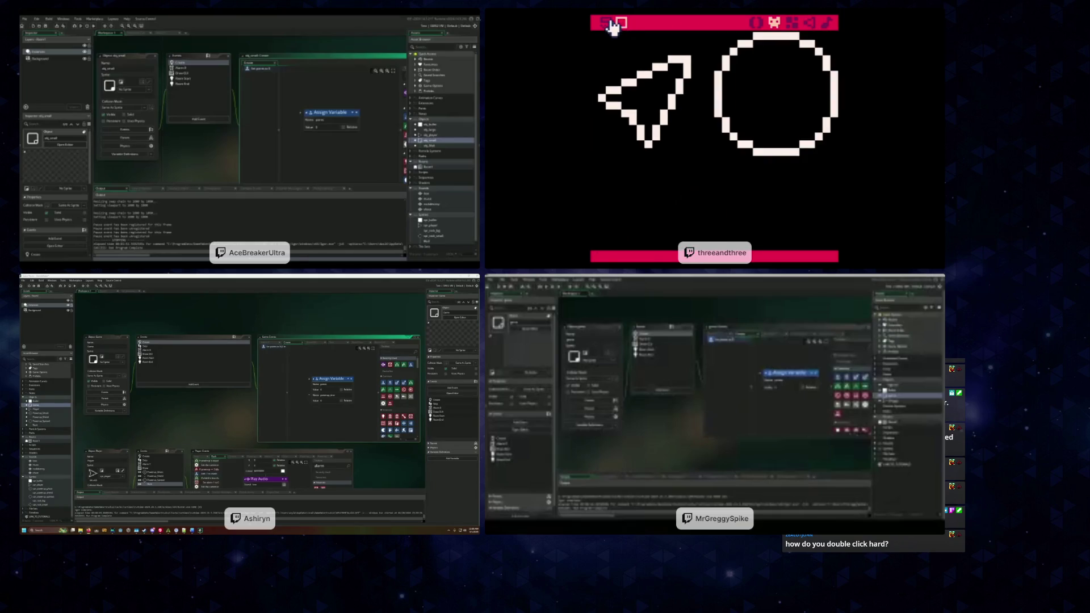
{"action": "left_click", "coordinate": [607, 23]}
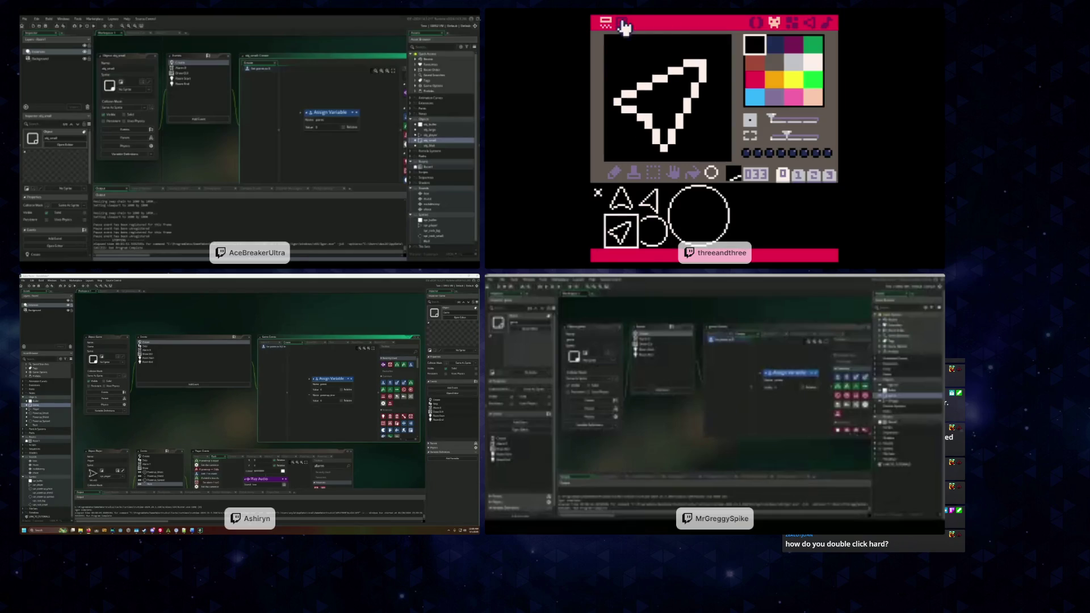
{"action": "left_click", "coordinate": [789, 24]}
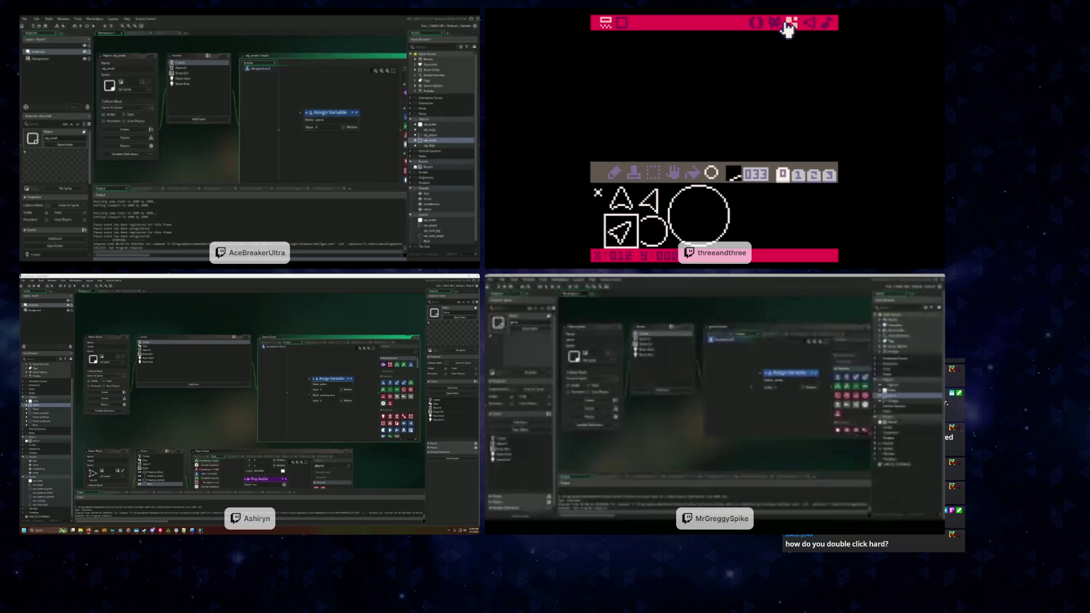
Switch to the empty code editor
{"action": "left_click", "coordinate": [757, 24]}
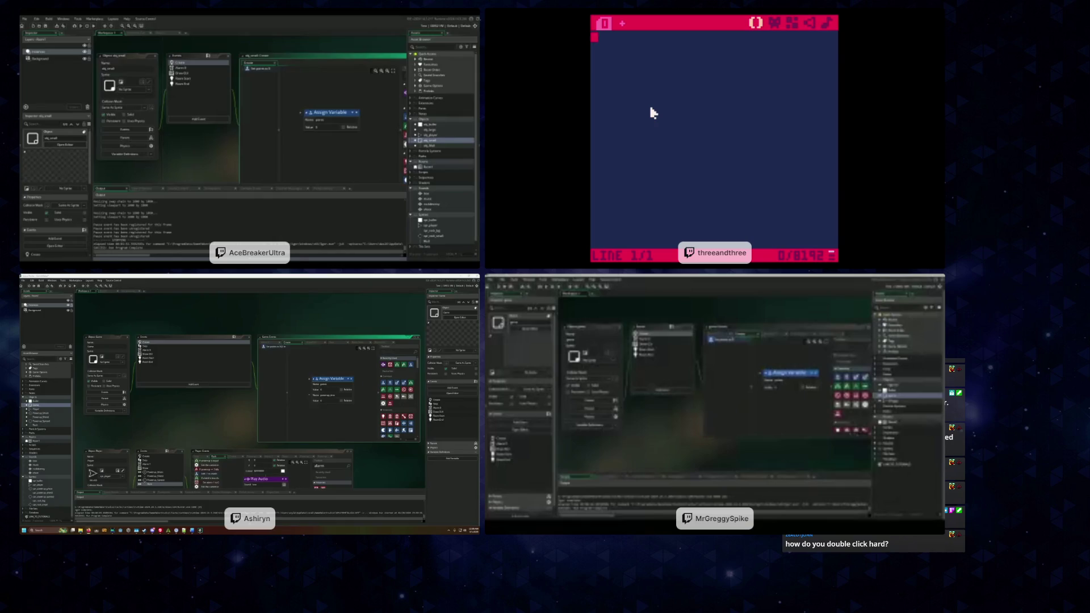
Declare x = 64 and y = 64, then start the function _update() header
{"action": "type", "text": "x = "}
{"action": "type", "text": "64"}
{"action": "key", "text": "Return"}
{"action": "type", "text": "y = "}
{"action": "type", "text": "64"}
{"action": "key", "text": "Return"}
{"action": "type", "text": "func"}
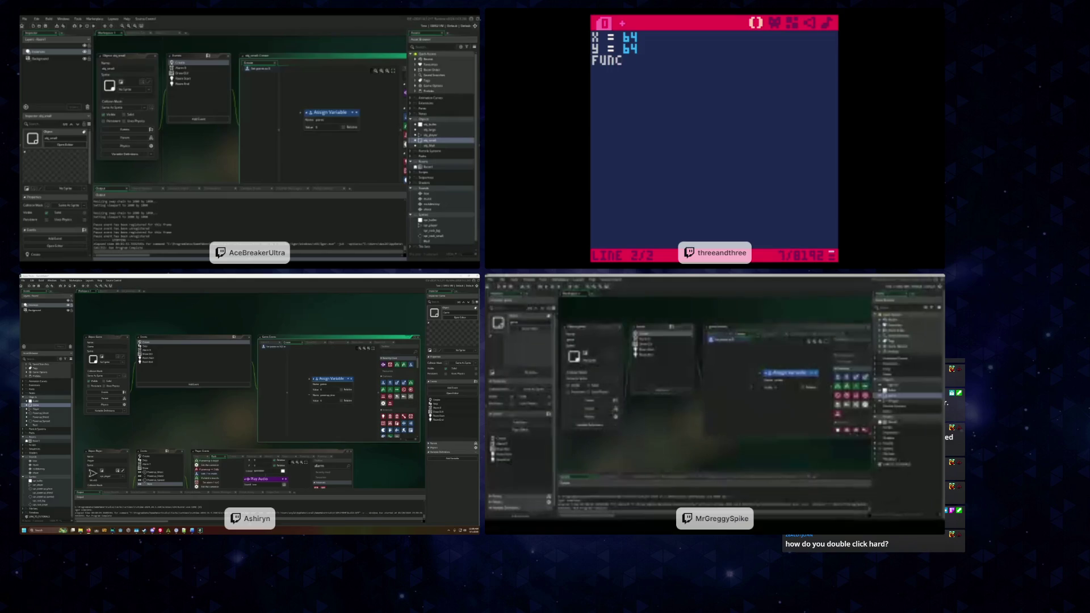
{"action": "type", "text": "tion _update()"}
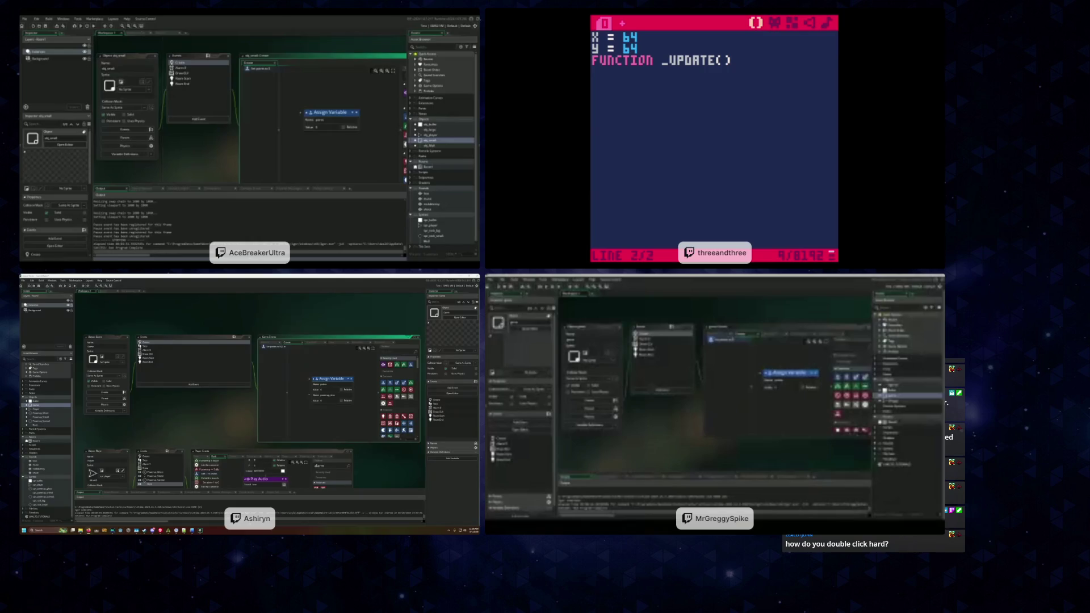
{"action": "key", "text": "Return"}
{"action": "key", "text": "ctrl+z"}
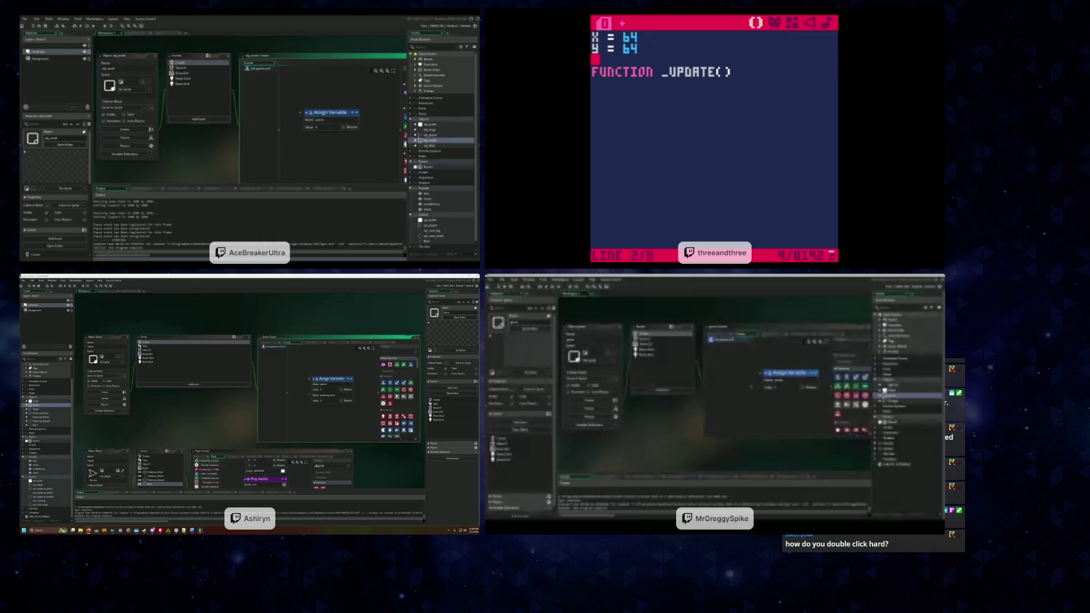
Add angle = 0 and speed = 0, and write if (btn(0)) then inside _update
{"action": "type", "text": "angle = 0"}
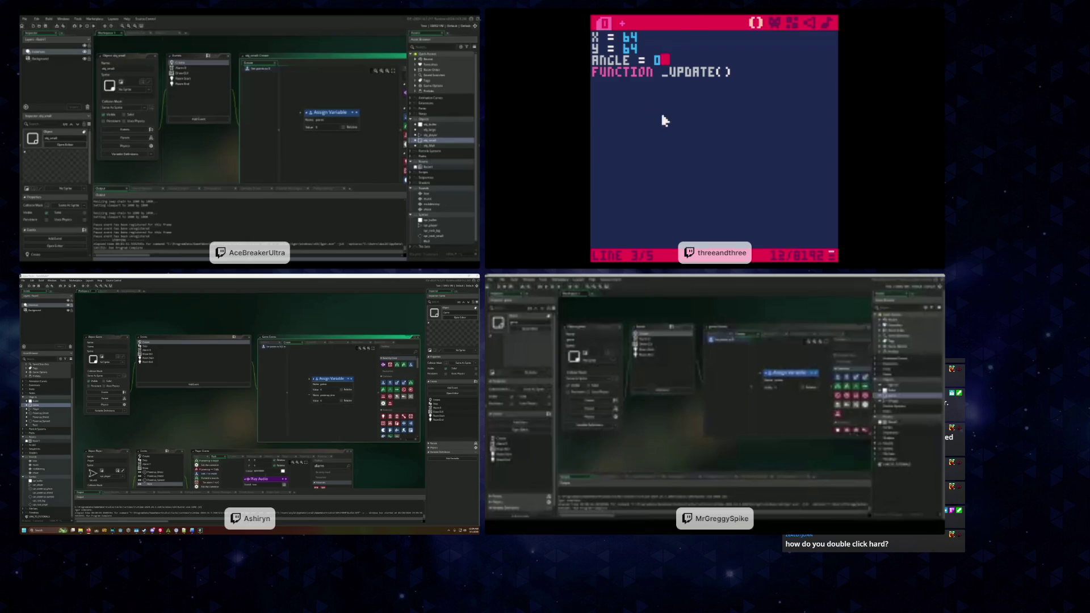
{"action": "left_click", "coordinate": [694, 86]}
{"action": "type", "text": "if"}
{"action": "left_click", "coordinate": [680, 59]}
{"action": "key", "text": "Return"}
{"action": "type", "text": "speed =0"}
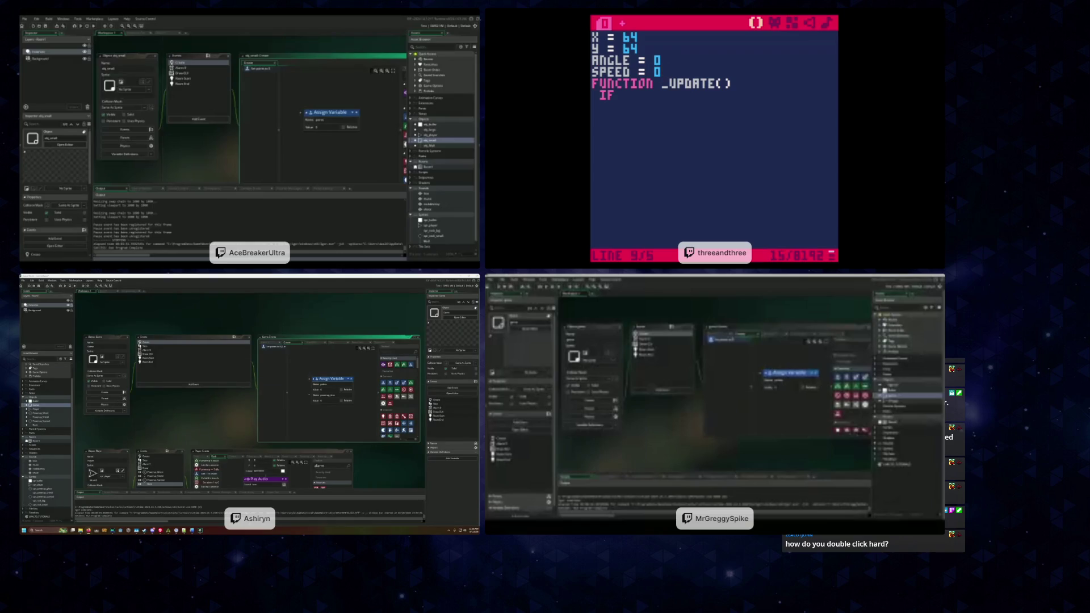
{"action": "left_click", "coordinate": [633, 111]}
{"action": "type", "text": "(B"}
{"action": "type", "text": "TN"}
{"action": "type", "text": "(0)"}
{"action": "type", "text": ") THEN"}
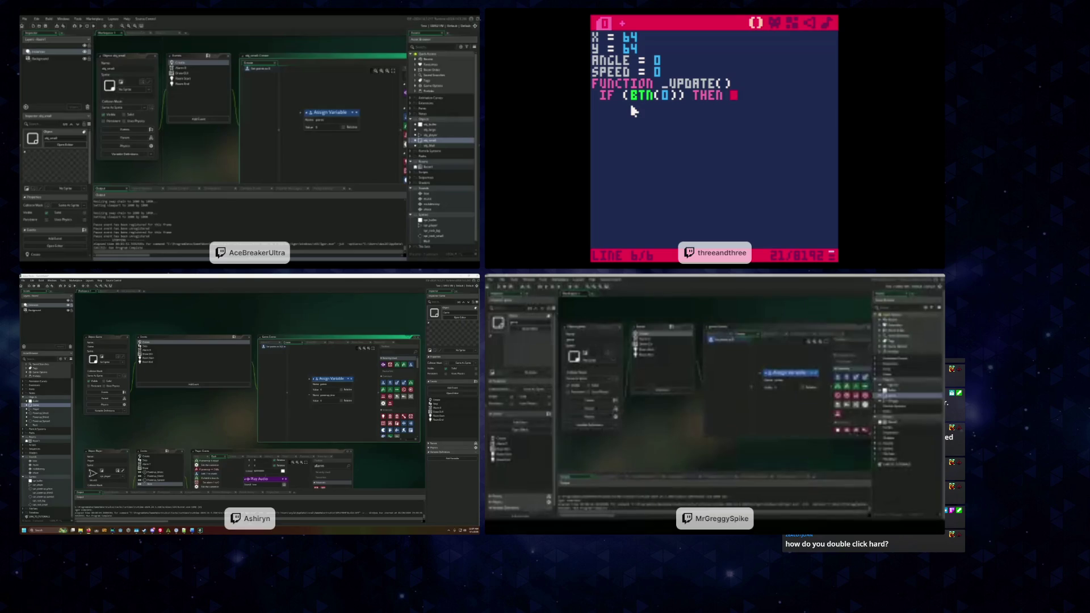
Make button 0 set angle=(angle-1)%max_angle
{"action": "type", "text": "a"}
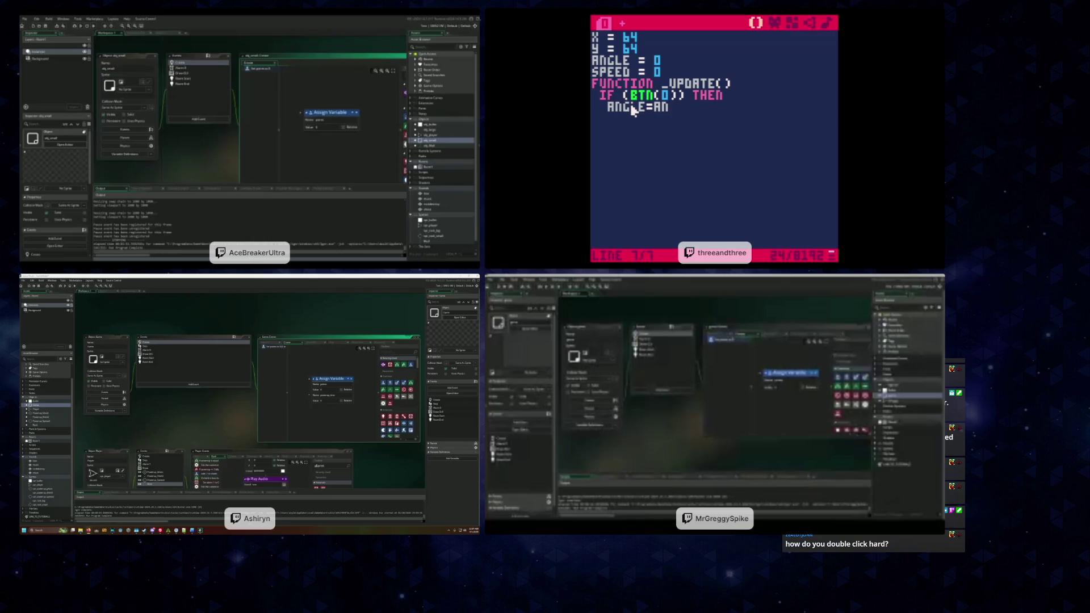
{"action": "type", "text": "GLE-1"}
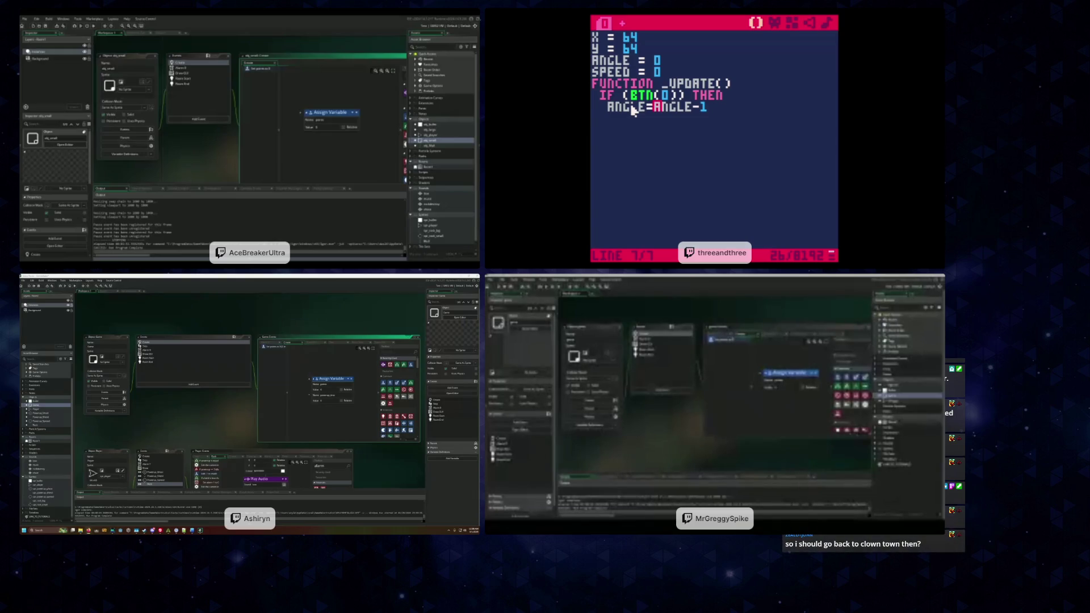
{"action": "type", "text": "("}
{"action": "key", "text": "Right"}
{"action": "key", "text": "Right"}
{"action": "key", "text": "Right"}
{"action": "type", "text": ")"}
{"action": "type", "text": "%max"}
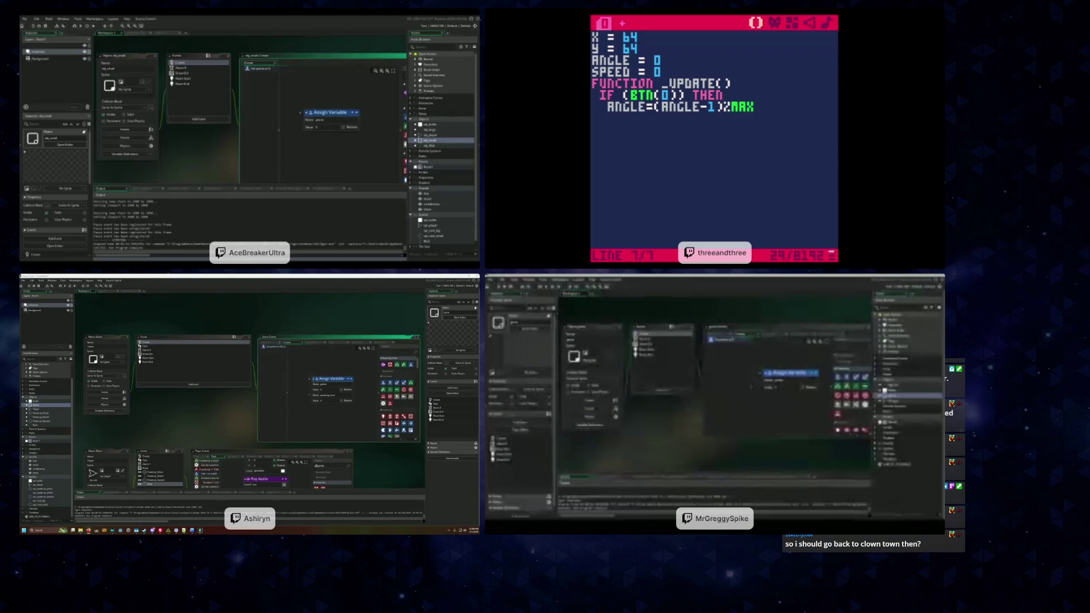
{"action": "type", "text": "_anl"}
{"action": "key", "text": "BackSpace"}
{"action": "type", "text": "gle"}
Declare max_angle=4 below the angle variable
{"action": "key", "text": "Up"}
{"action": "key", "text": "Up"}
{"action": "key", "text": "Up"}
{"action": "key", "text": "Return"}
{"action": "type", "text": "max_angle="}
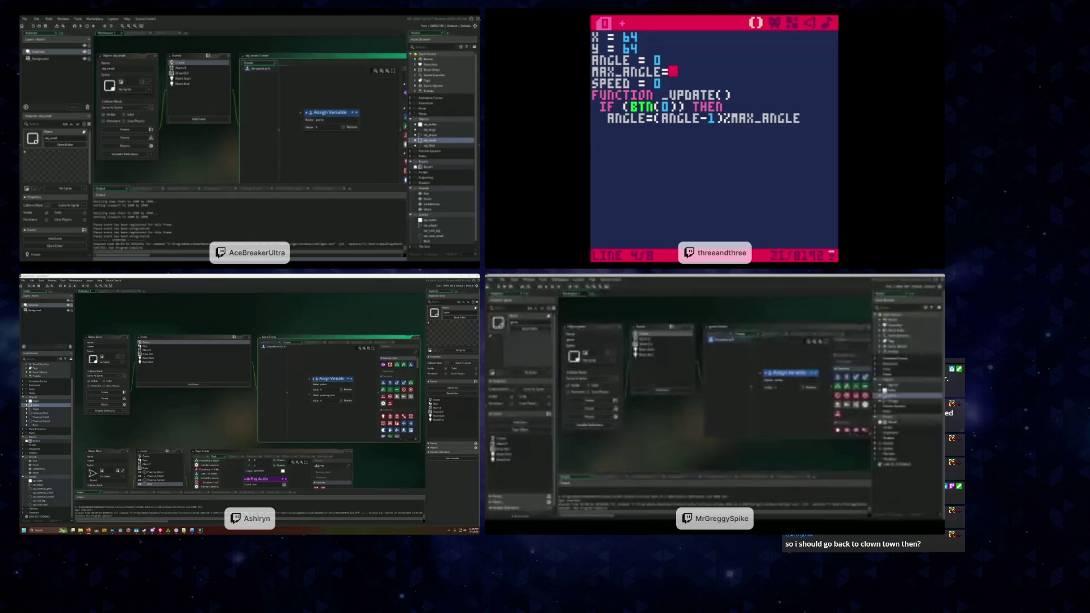
{"action": "type", "text": "4"}
Remove the spaces from the x, y, angle and speed assignments
{"action": "key", "text": "Up"}
{"action": "key", "text": "Left"}
{"action": "key", "text": "BackSpace"}
{"action": "key", "text": "Left"}
{"action": "key", "text": "BackSpace"}
{"action": "key", "text": "BackSpace"}
{"action": "key", "text": "Left"}
{"action": "key", "text": "BackSpace"}
{"action": "key", "text": "Up"}
{"action": "key", "text": "Right"}
{"action": "key", "text": "Right"}
{"action": "key", "text": "BackSpace"}
{"action": "key", "text": "Left"}
{"action": "key", "text": "BackSpace"}
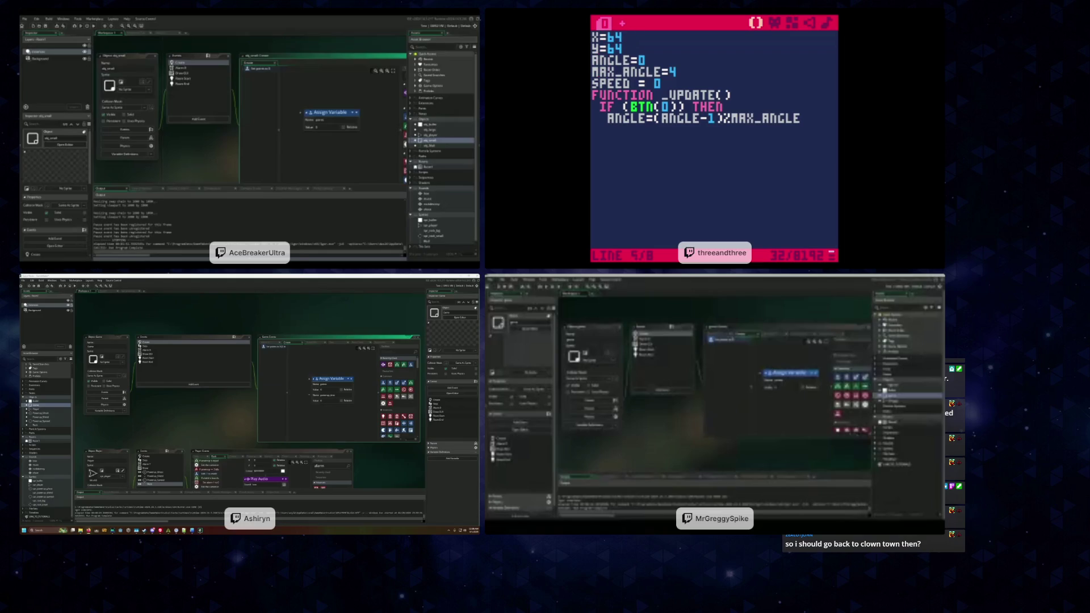
{"action": "key", "text": "BackSpace"}
{"action": "key", "text": "Left"}
{"action": "key", "text": "BackSpace"}
{"action": "left_click", "coordinate": [639, 94]}
Close the button 0 check with end
{"action": "left_click", "coordinate": [641, 106]}
{"action": "key", "text": "ctrl+End"}
{"action": "key", "text": "Return"}
{"action": "key", "text": "BackSpace"}
{"action": "type", "text": "end"}
Add an if (btn(1)) check setting angle=(angle+1)%max_angle, then begin if (btn(2)) then
{"action": "key", "text": "Return"}
{"action": "type", "text": "if (btn(1))"}
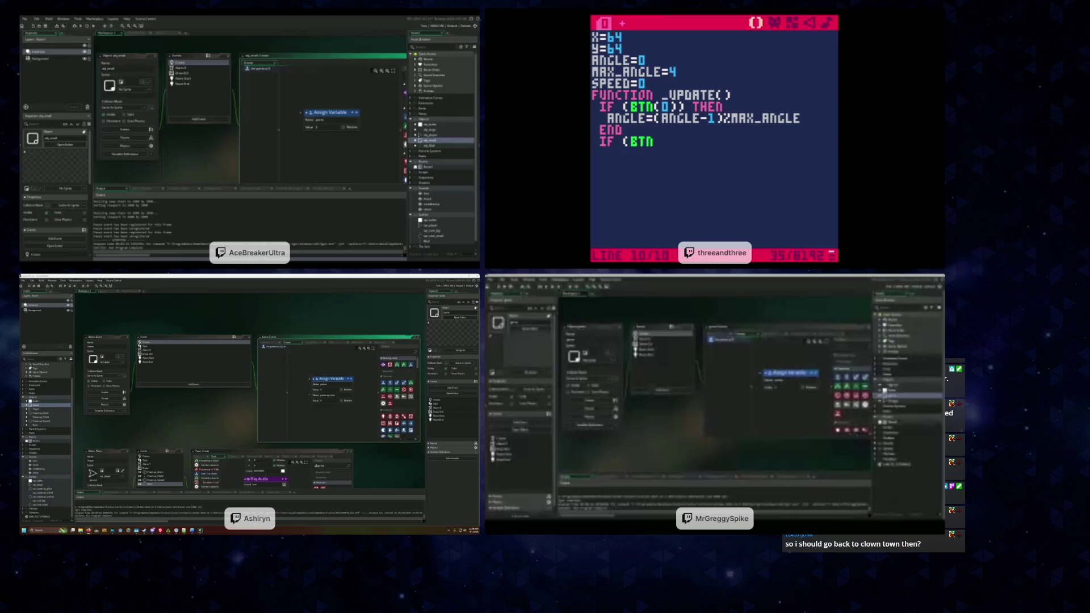
{"action": "type", "text": " then"}
{"action": "key", "text": "Return"}
{"action": "type", "text": "angle=(an"}
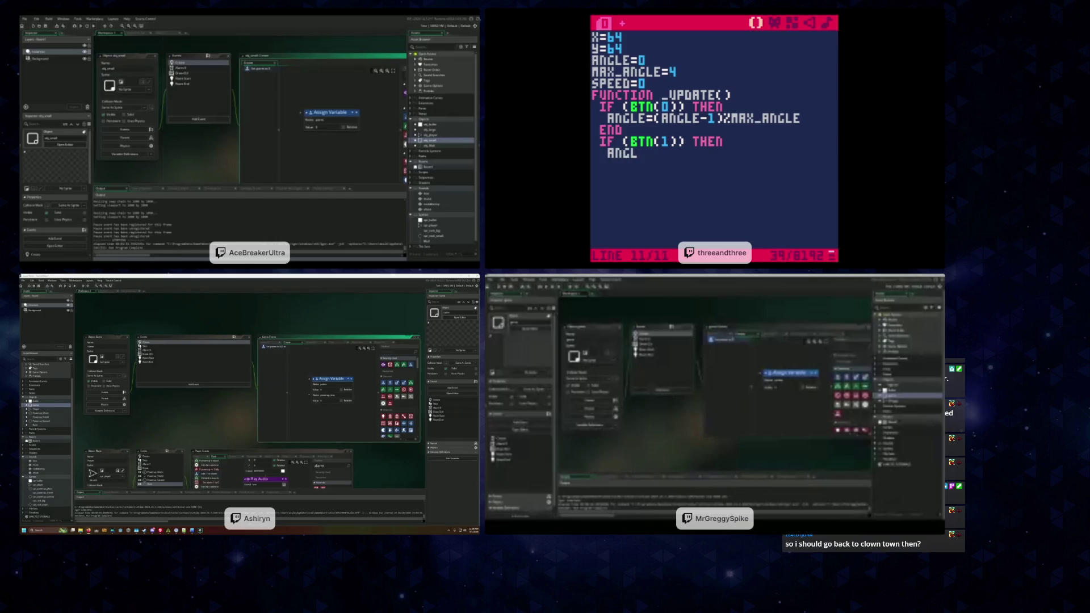
{"action": "type", "text": "gle+"}
{"action": "type", "text": "1)%ma"}
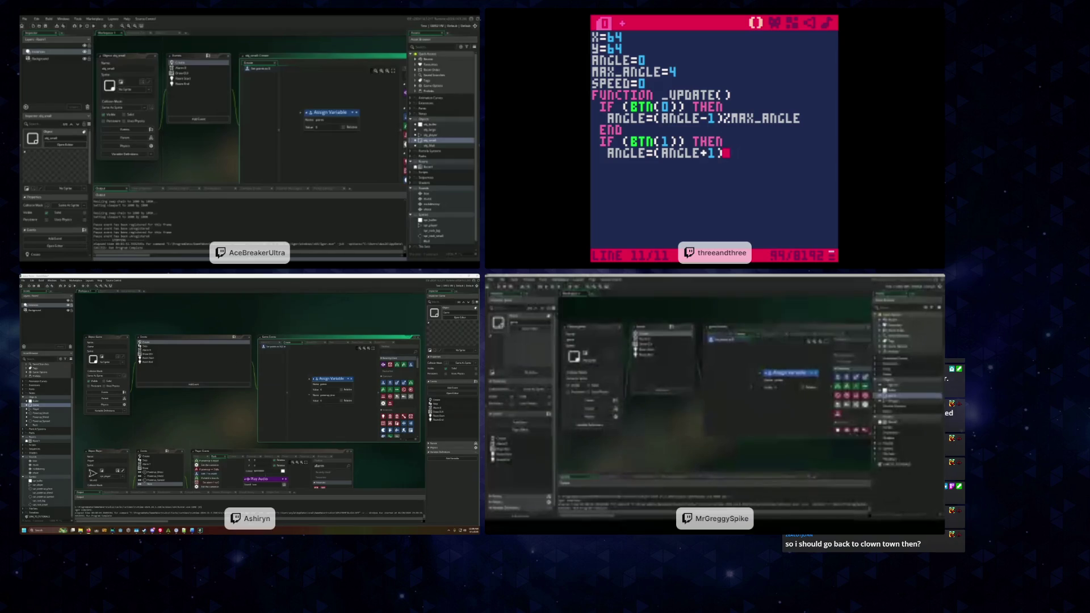
{"action": "type", "text": "x_angle"}
{"action": "key", "text": "Return"}
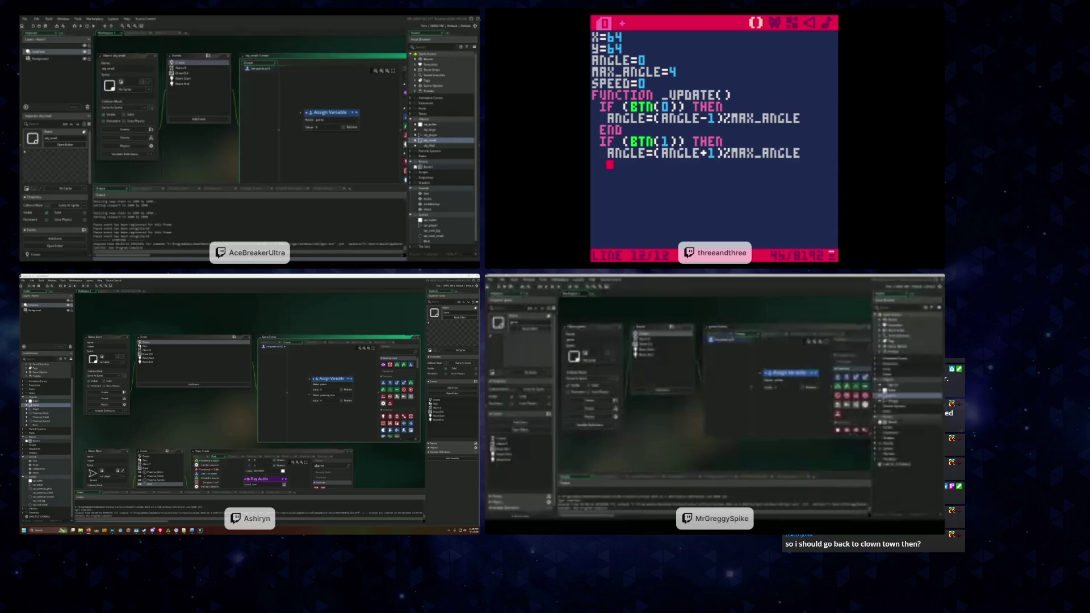
{"action": "key", "text": "BackSpace"}
{"action": "type", "text": "end"}
{"action": "key", "text": "Return"}
{"action": "type", "text": "if (btn(2)"}
{"action": "type", "text": ") then"}
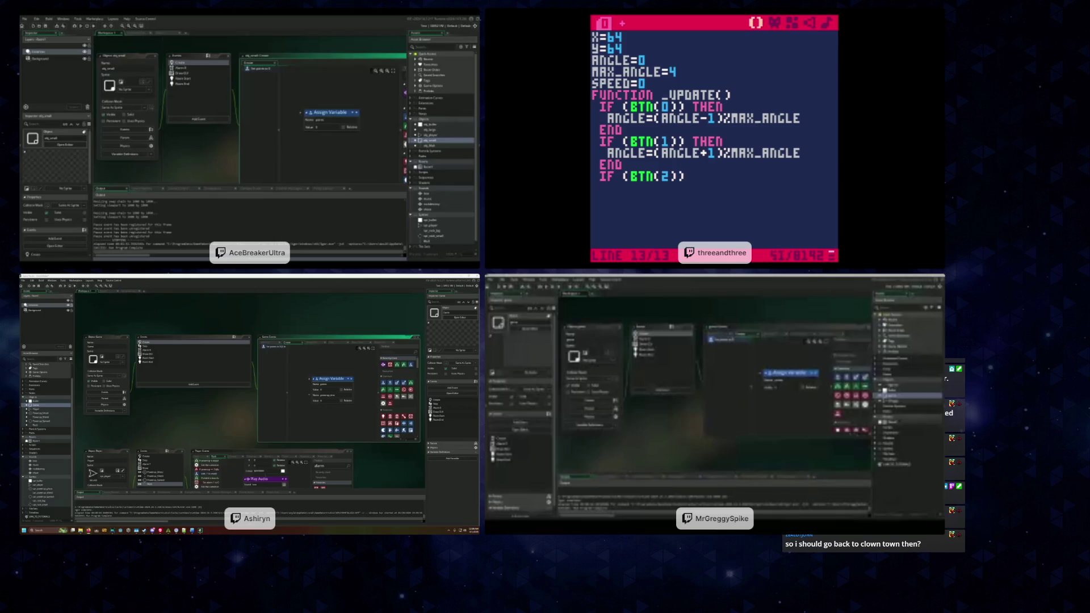
Make button 2 increase speed with speed+=1
{"action": "key", "text": "Return"}
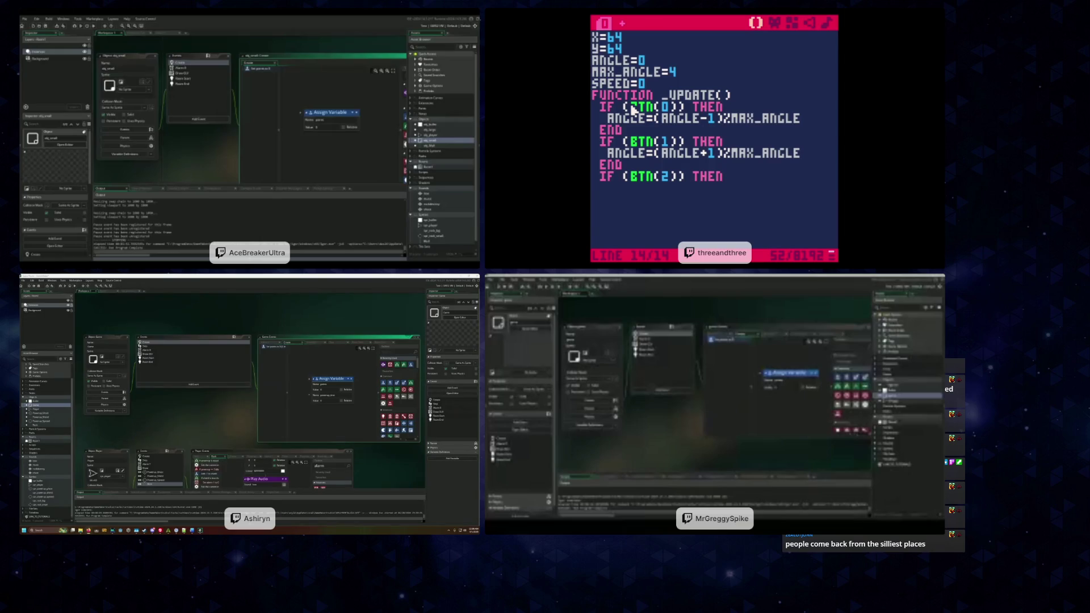
{"action": "type", "text": "an"}
{"action": "key", "text": "BackSpace"}
{"action": "key", "text": "BackSpace"}
{"action": "type", "text": "spee"}
{"action": "type", "text": "d +="}
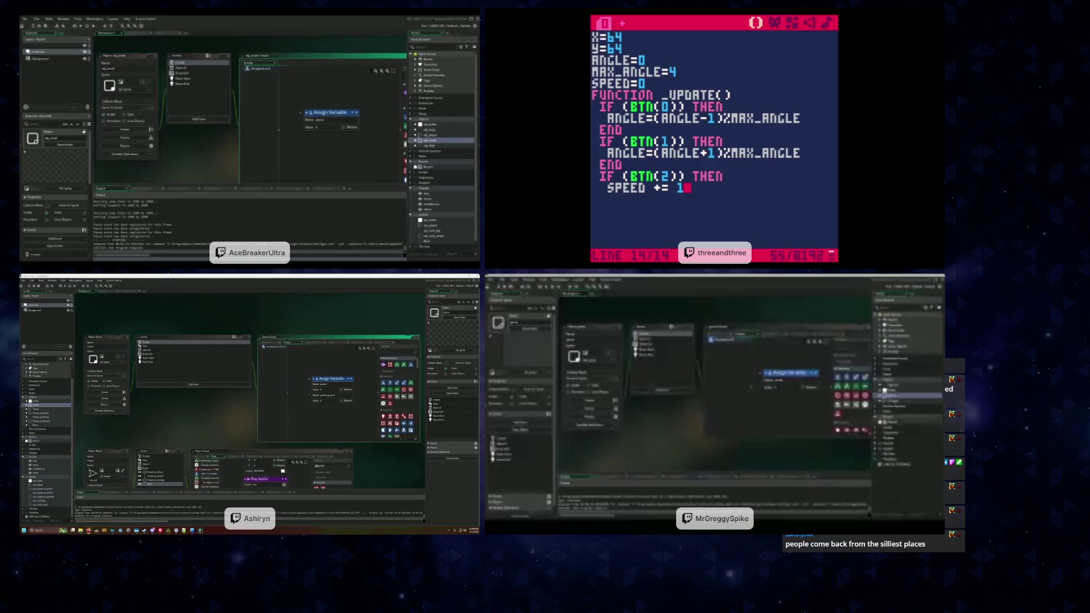
{"action": "key", "text": "BackSpace"}
{"action": "key", "text": "BackSpace"}
{"action": "key", "text": "BackSpace"}
{"action": "type", "text": "+= "}
{"action": "type", "text": "1"}
{"action": "key", "text": "Return"}
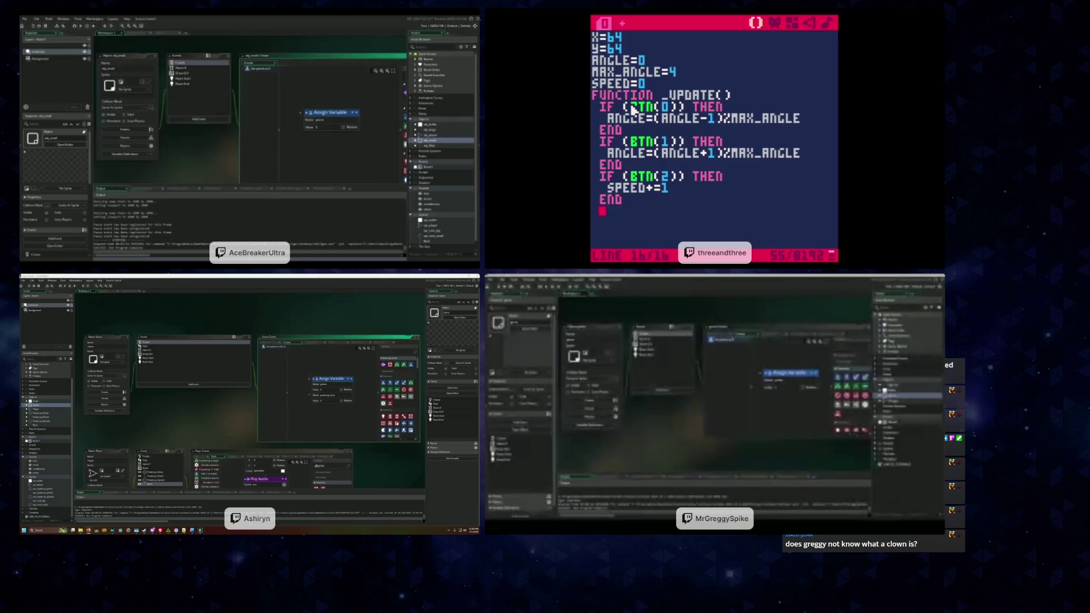
Wrap x and y with x=x%128 and y=y%128, then close _update() with end
{"action": "type", "text": "x"}
{"action": "type", "text": "x"}
{"action": "type", "text": "128"}
{"action": "key", "text": "Return"}
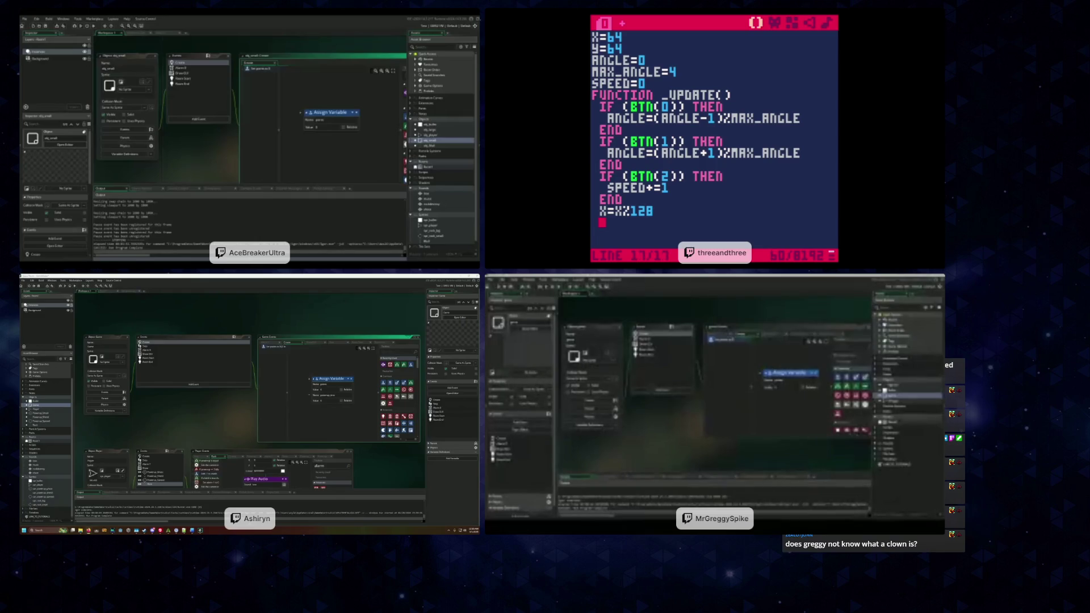
{"action": "type", "text": "y=y"}
{"action": "type", "text": "%128"}
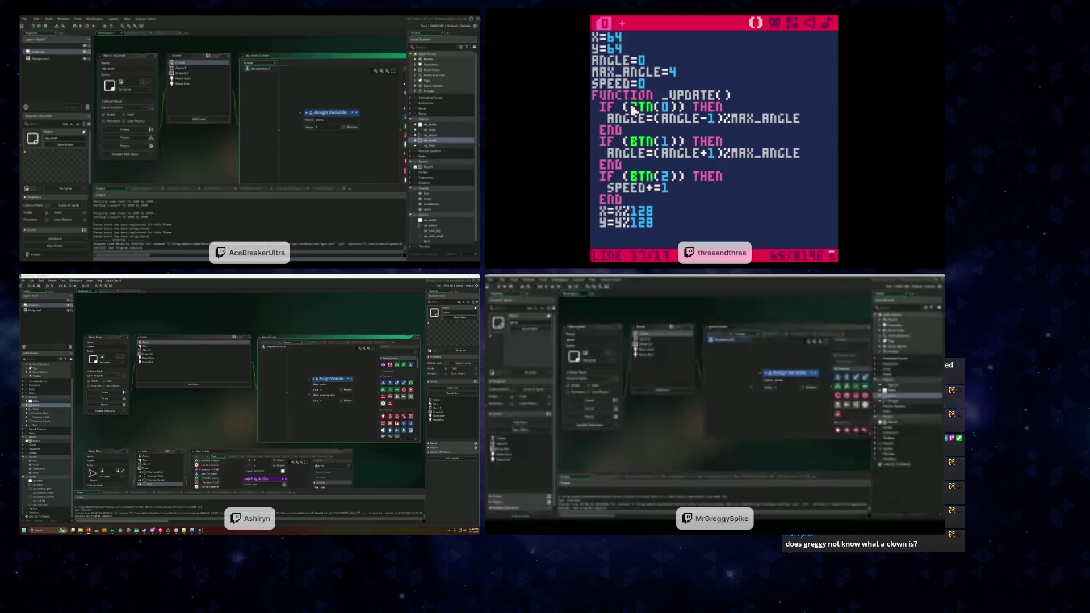
{"action": "key", "text": "Return"}
{"action": "type", "text": "end"}
{"action": "key", "text": "Return"}
{"action": "key", "text": "Return"}
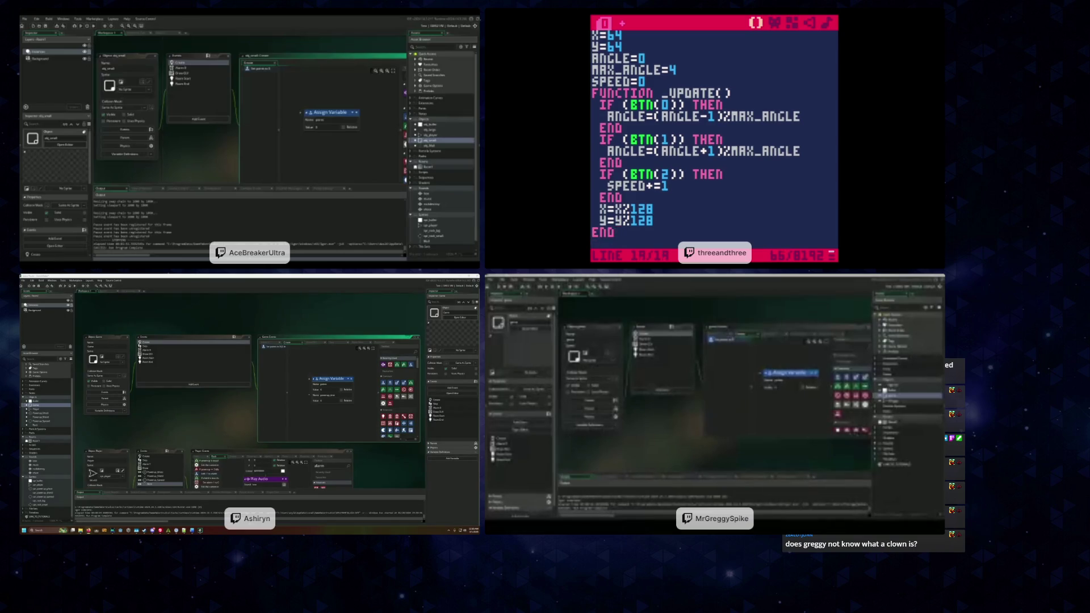
Write _draw() with cls(5) and circfill(x,y,7,14), close it with end, and run the cart
{"action": "type", "text": "function _"}
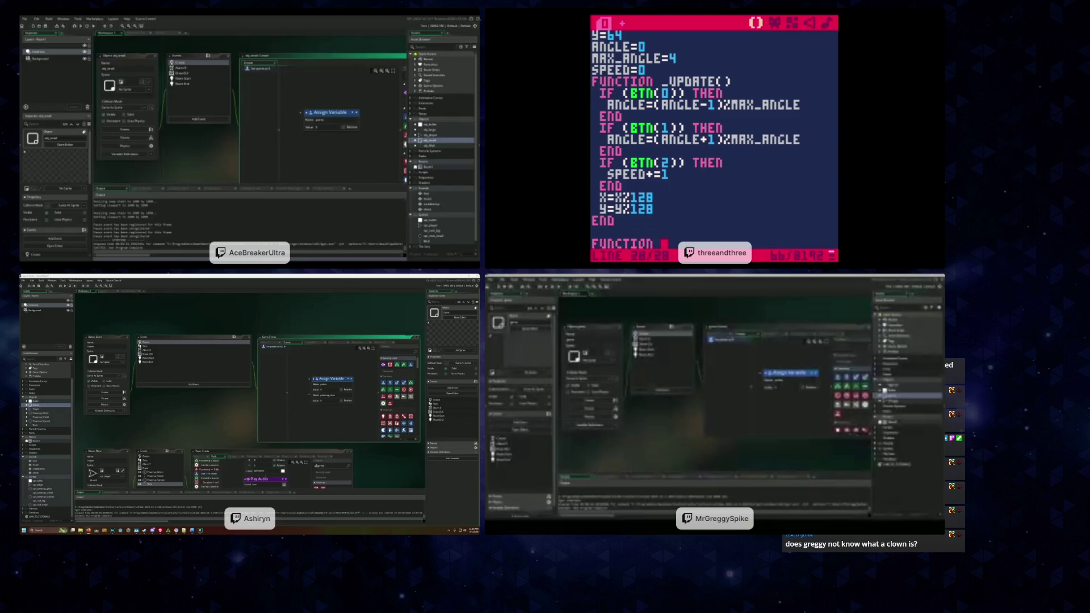
{"action": "type", "text": "draw()"}
{"action": "key", "text": "Return"}
{"action": "type", "text": "cls("}
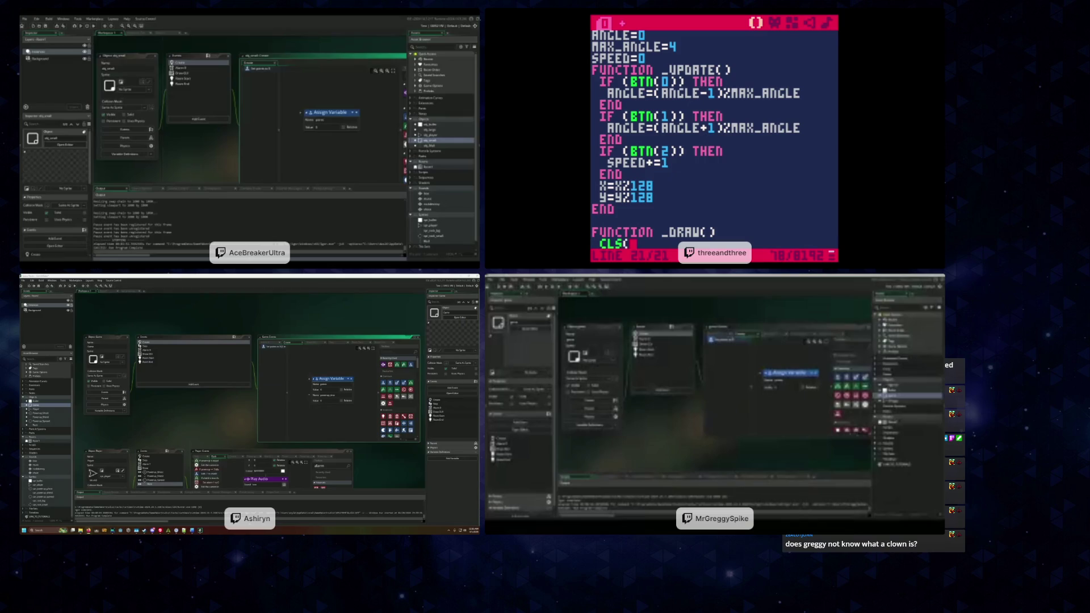
{"action": "type", "text": "5)"}
{"action": "key", "text": "Return"}
{"action": "type", "text": "CIR"}
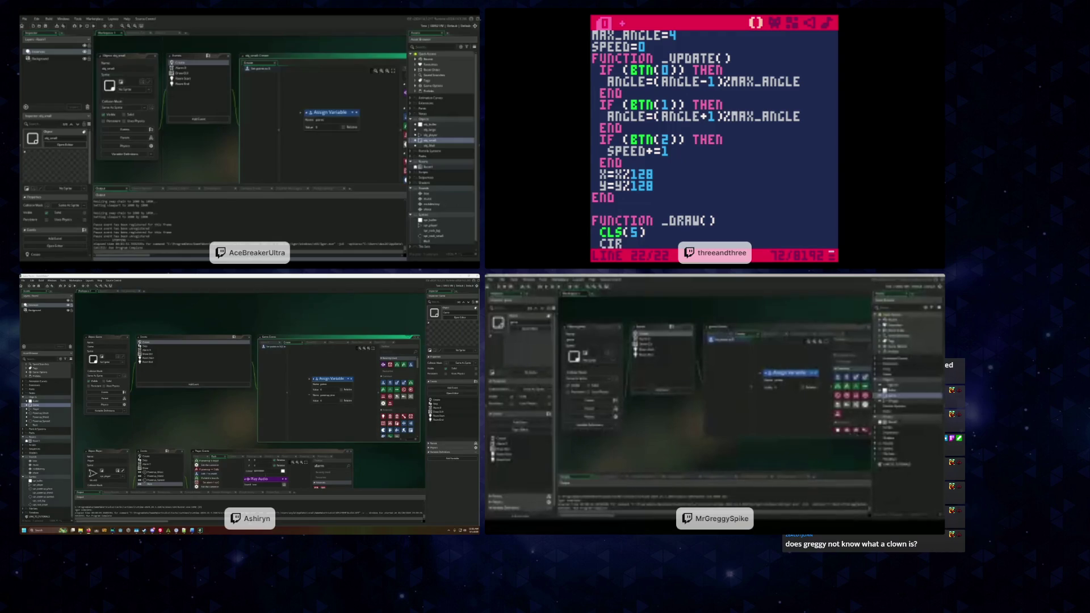
{"action": "type", "text": "cfill(x,"}
{"action": "type", "text": "y"}
{"action": "type", "text": ",7,14)"}
{"action": "key", "text": "Return"}
{"action": "type", "text": "end"}
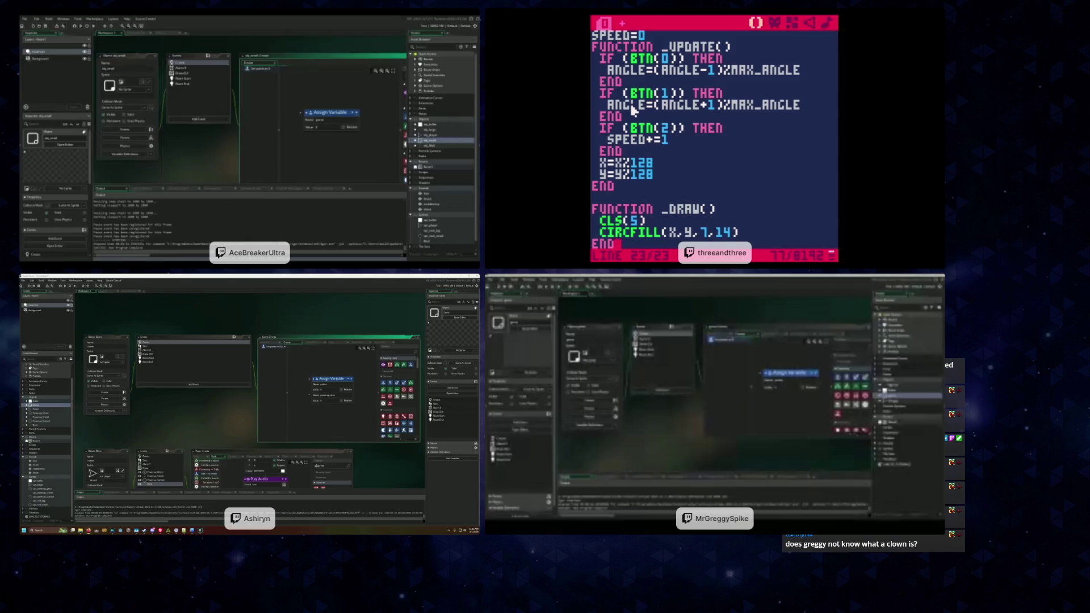
{"action": "key", "text": "ctrl+r"}
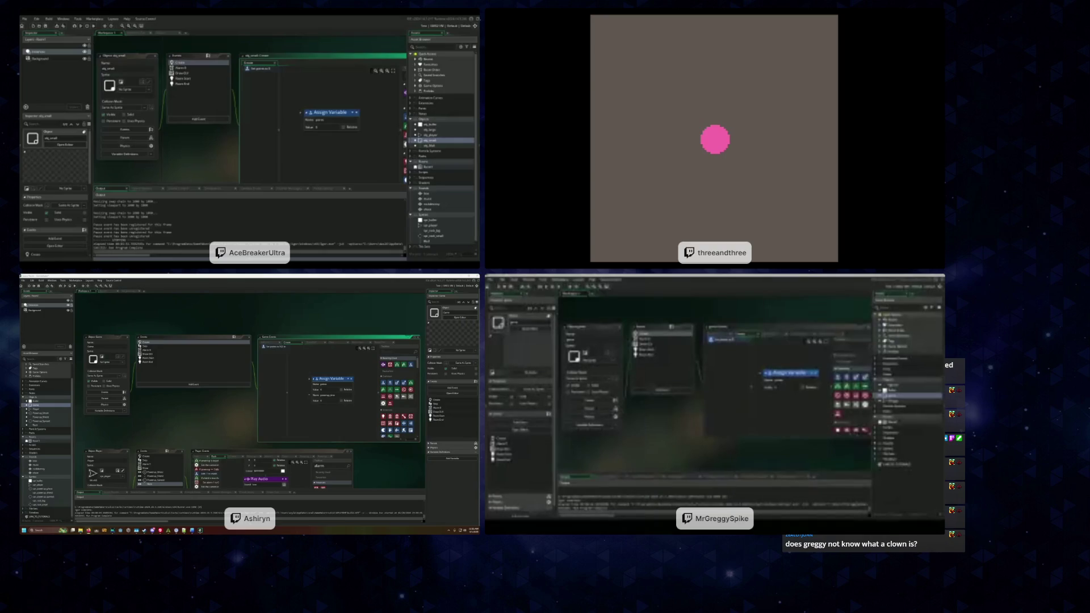
Stop the running cart and return to the code editor
{"action": "key", "text": "Return"}
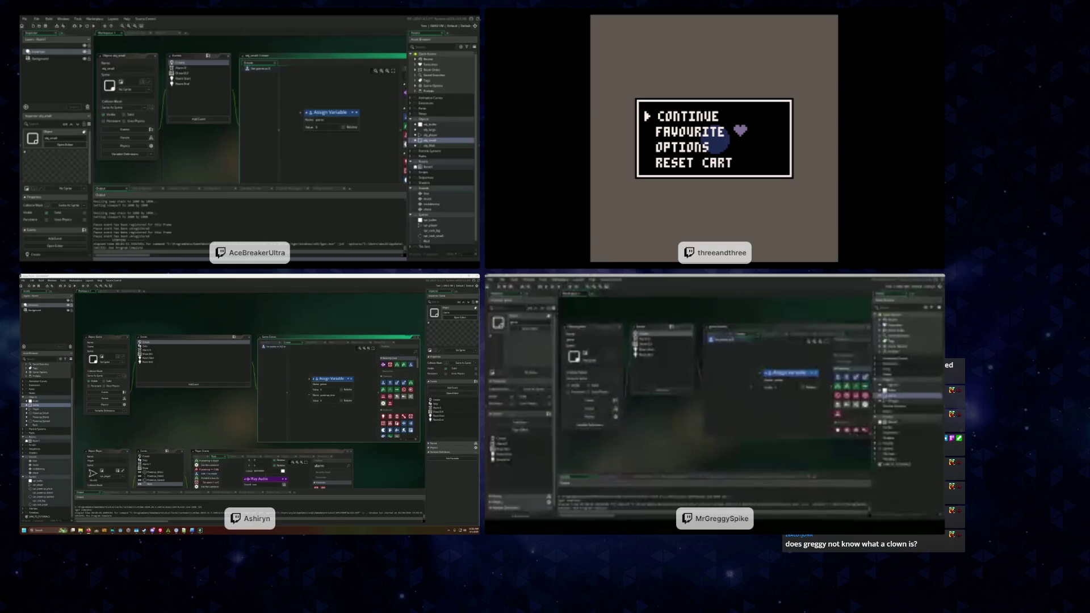
{"action": "key", "text": "Return"}
{"action": "key", "text": "Escape"}
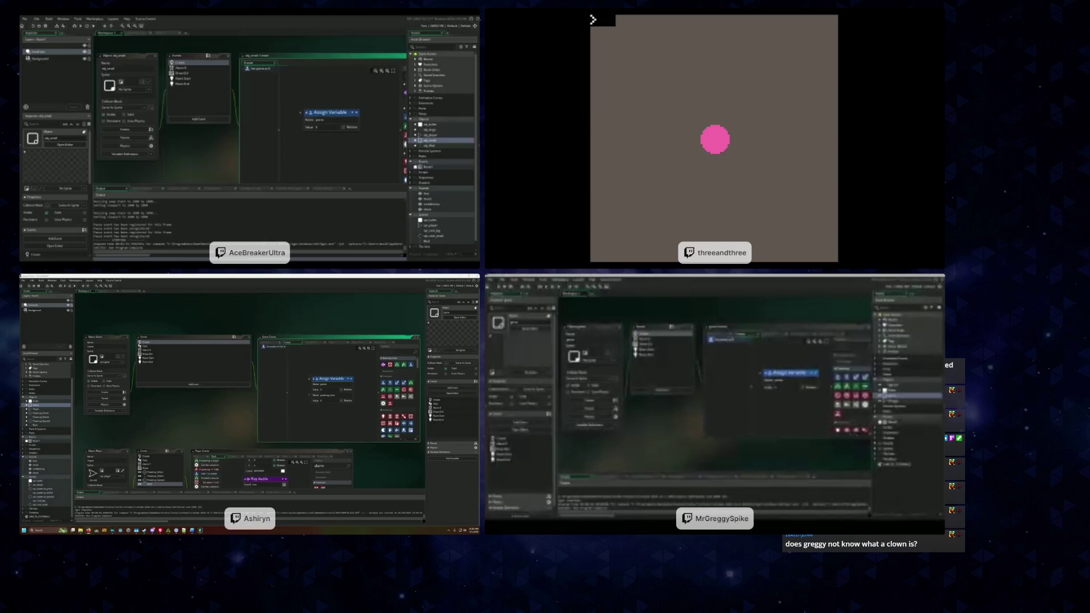
{"action": "key", "text": "Escape"}
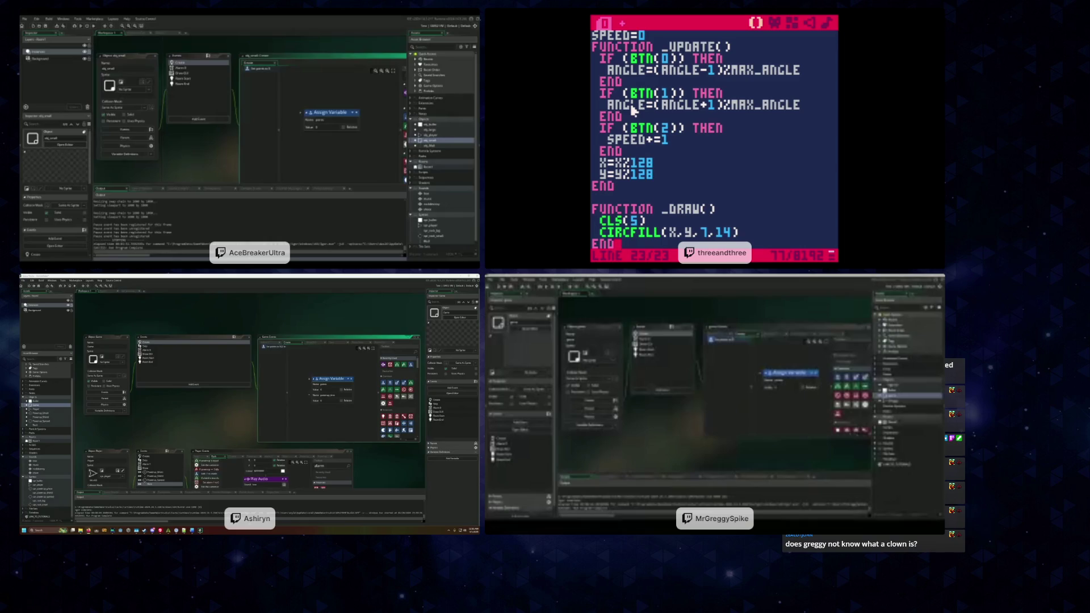
{"action": "key", "text": "Up"}
{"action": "key", "text": "Up"}
{"action": "key", "text": "Up"}
{"action": "key", "text": "Up"}
{"action": "key", "text": "Up"}
{"action": "key", "text": "End"}
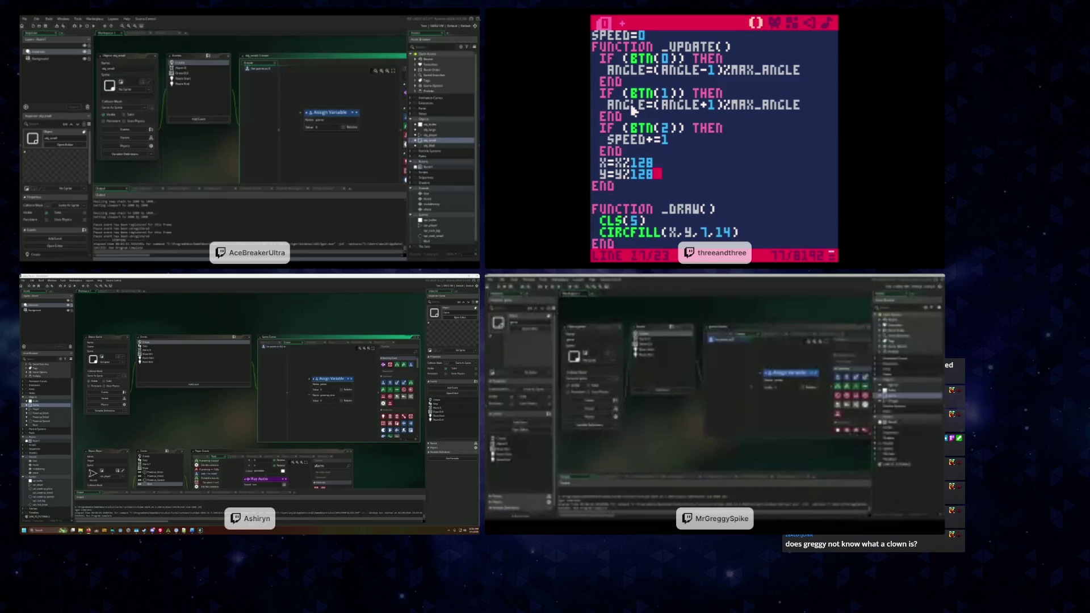